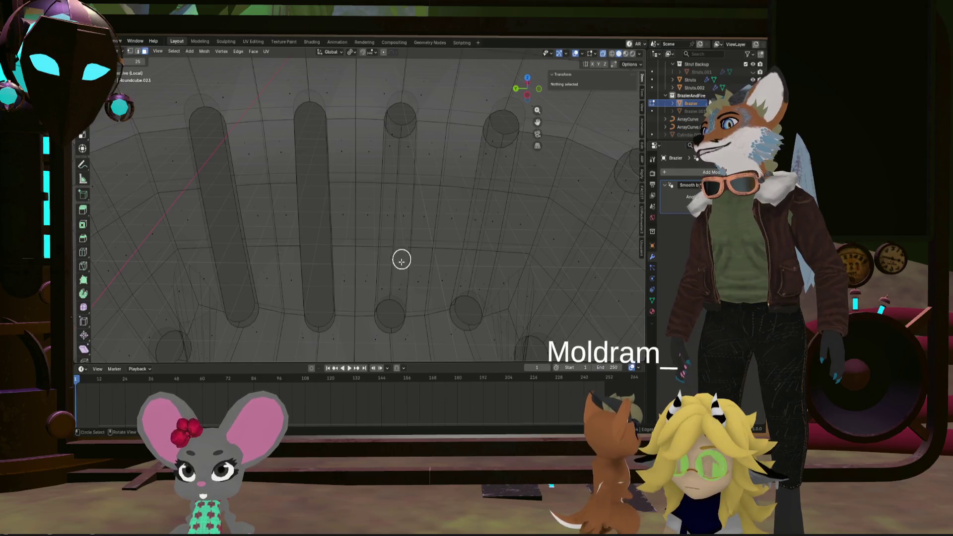
# Circle-select and delete the faces of the first three inner struts
pyautogui.moveTo(389, 298); pyautogui.dragTo(401, 289)
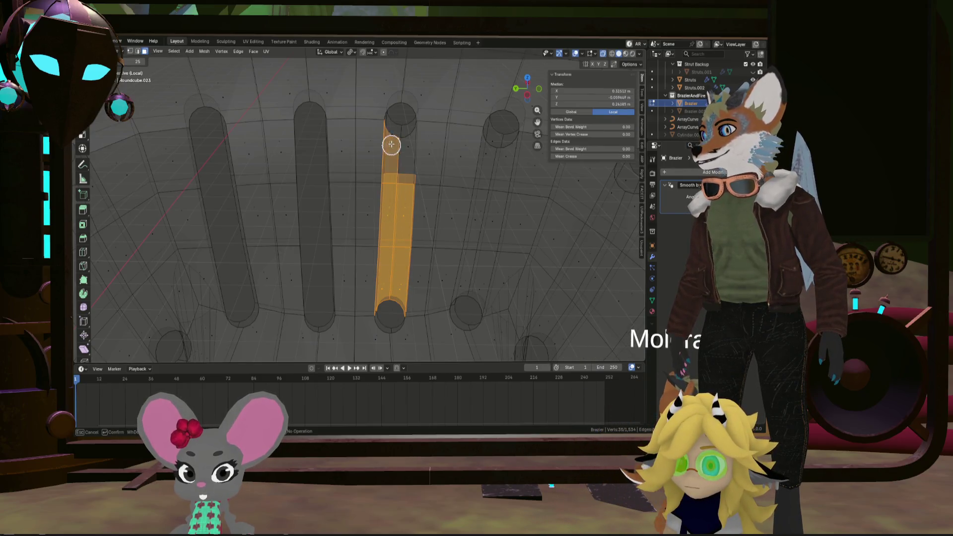
pyautogui.press('x')
pyautogui.click(413, 131)
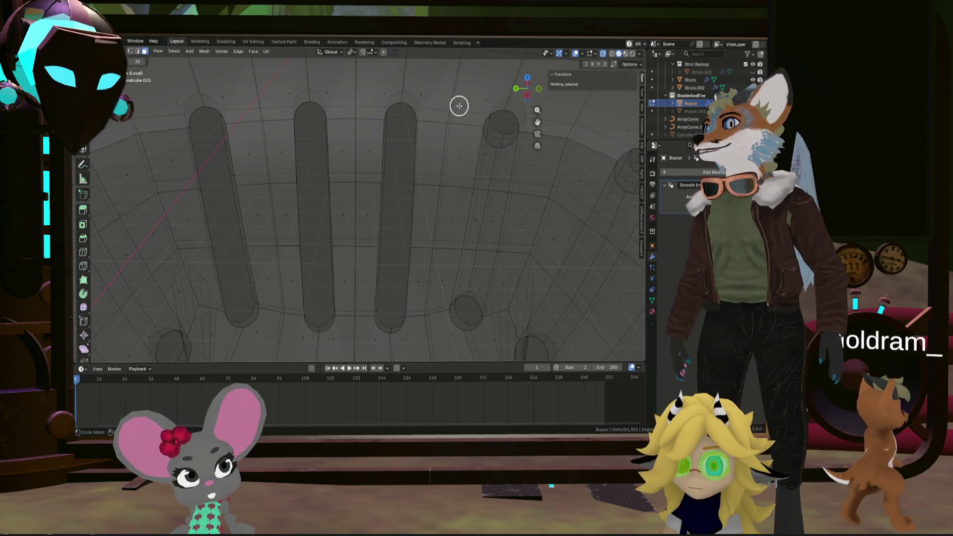
pyautogui.moveTo(472, 185)
pyautogui.mouseDown(button='middle')
pyautogui.moveTo(430, 157)
pyautogui.moveTo(437, 207)
pyautogui.mouseUp(button='middle')
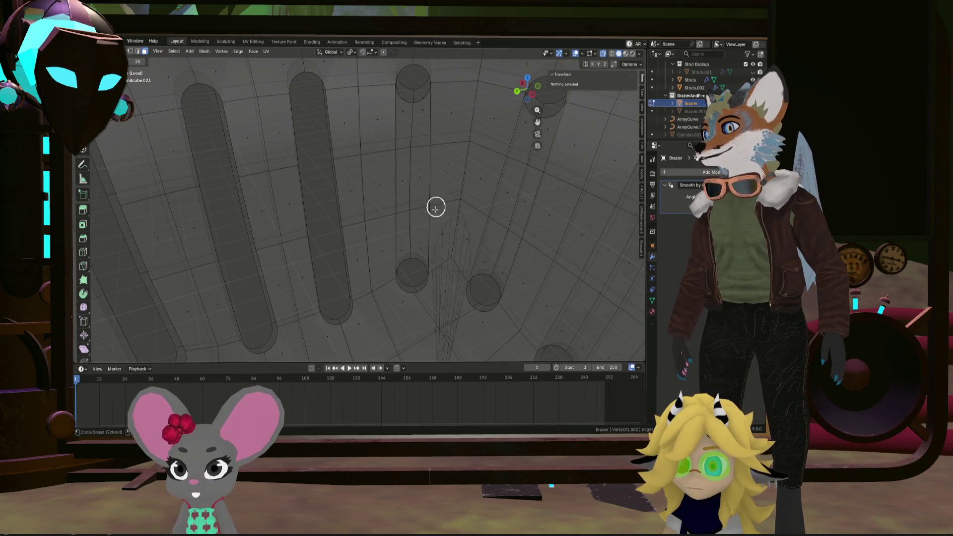
pyautogui.moveTo(414, 261); pyautogui.dragTo(403, 248)
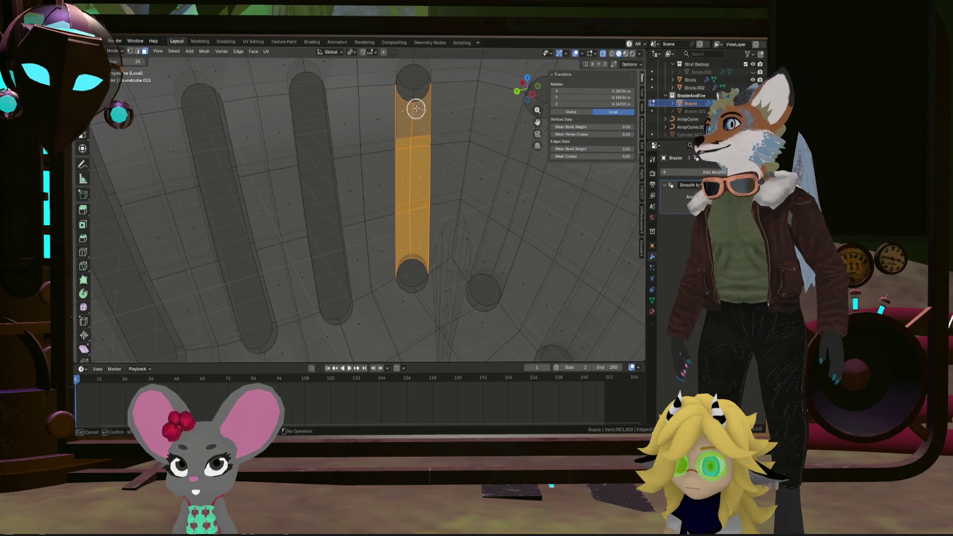
pyautogui.press('x')
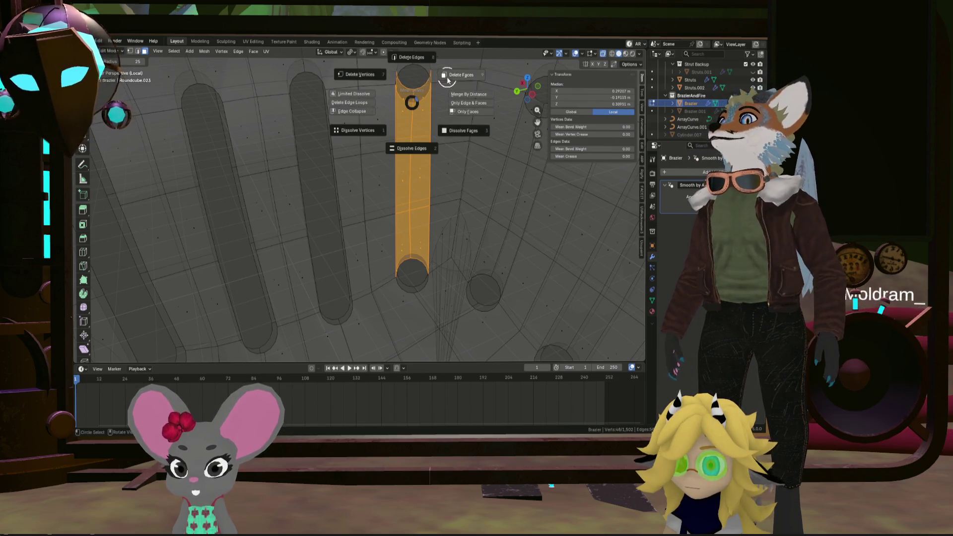
pyautogui.click(412, 103)
pyautogui.moveTo(478, 151)
pyautogui.mouseDown(button='middle')
pyautogui.moveTo(453, 183)
pyautogui.moveTo(309, 172)
pyautogui.moveTo(298, 149)
pyautogui.moveTo(309, 213)
pyautogui.moveTo(300, 221)
pyautogui.mouseUp(button='middle')
pyautogui.moveTo(300, 222); pyautogui.dragTo(292, 274)
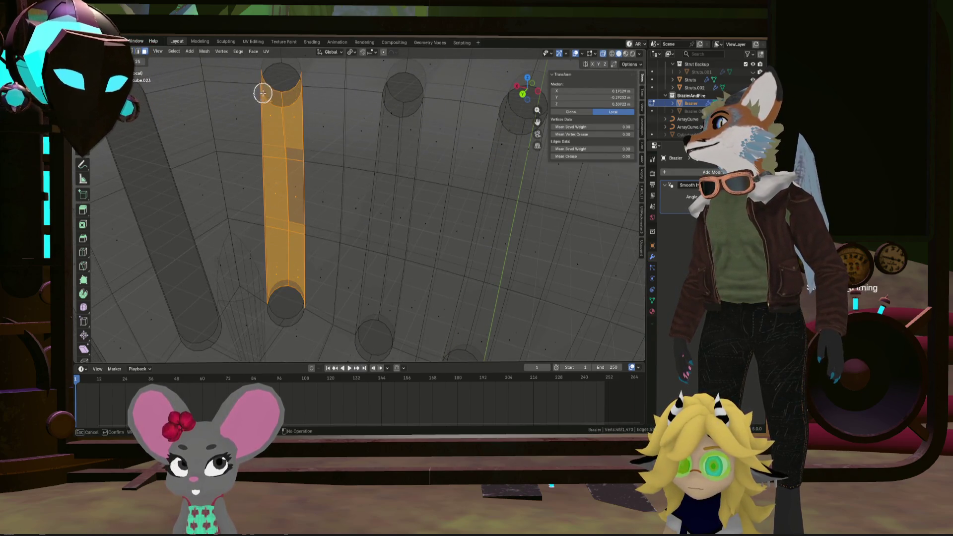
pyautogui.press('x')
pyautogui.click(357, 171)
# Delete the face strips of the next two narrow struts
pyautogui.moveTo(357, 166)
pyautogui.mouseDown(button='middle')
pyautogui.moveTo(373, 170)
pyautogui.moveTo(358, 185)
pyautogui.moveTo(362, 225)
pyautogui.mouseUp(button='middle')
pyautogui.moveTo(358, 259); pyautogui.dragTo(365, 261)
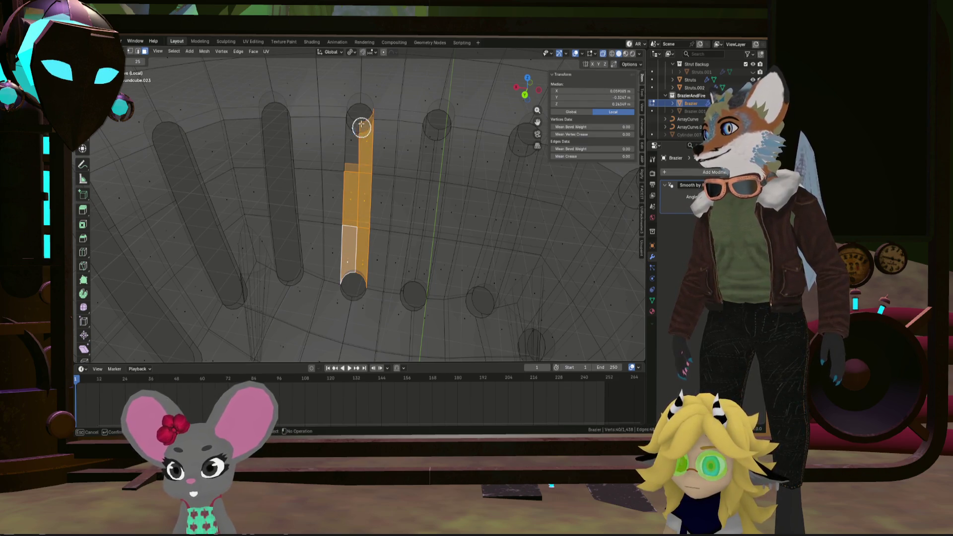
pyautogui.press('x')
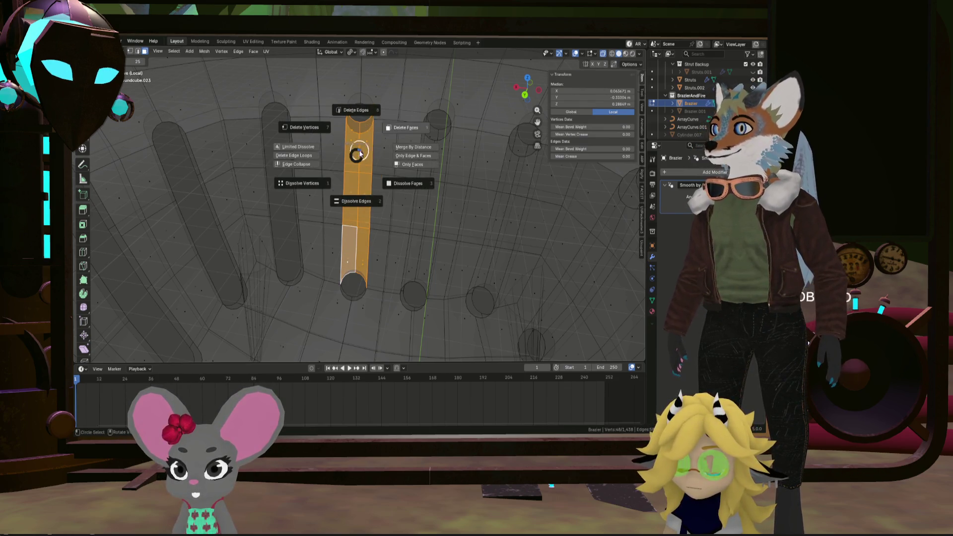
pyautogui.click(397, 121)
pyautogui.press('c')
pyautogui.moveTo(434, 198); pyautogui.dragTo(396, 212, button='middle')
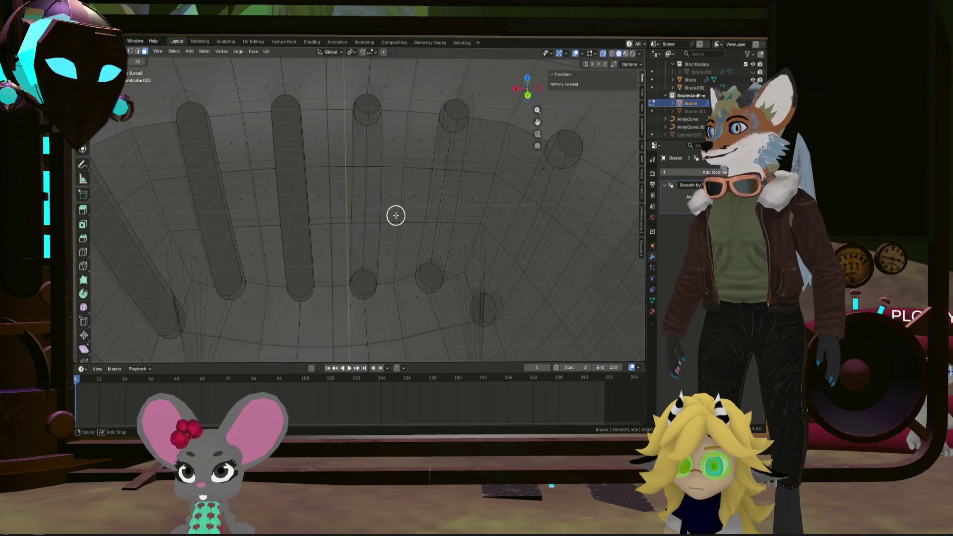
pyautogui.moveTo(396, 212); pyautogui.dragTo(371, 267)
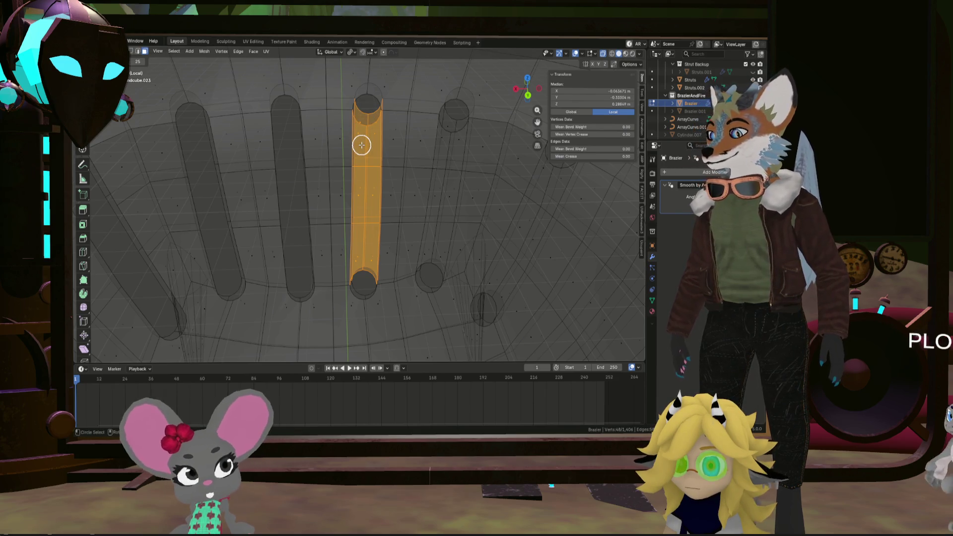
pyautogui.press('x')
pyautogui.click(400, 119)
# Delete another full strut's faces, then circle-select a strip of the next strut
pyautogui.press('c')
pyautogui.moveTo(442, 226); pyautogui.dragTo(433, 254)
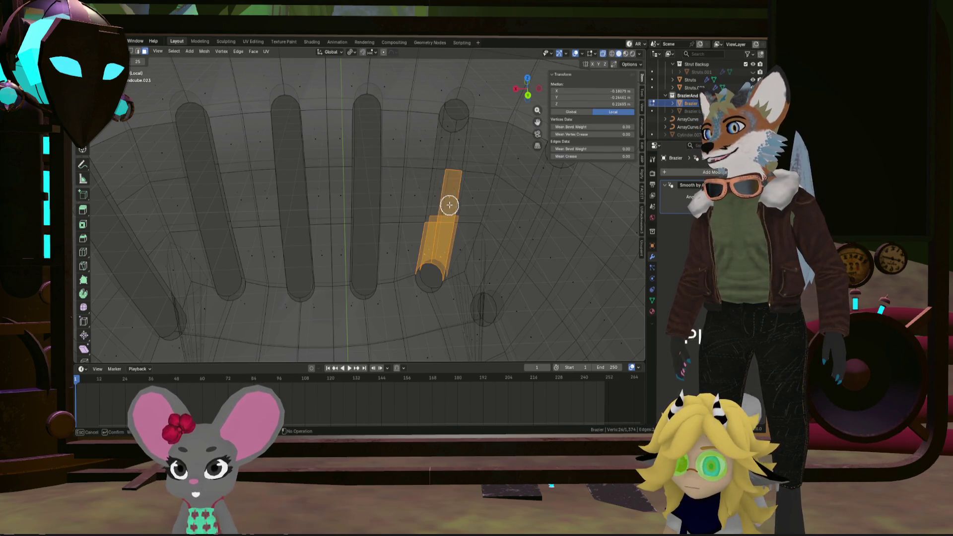
pyautogui.moveTo(448, 166); pyautogui.dragTo(447, 127)
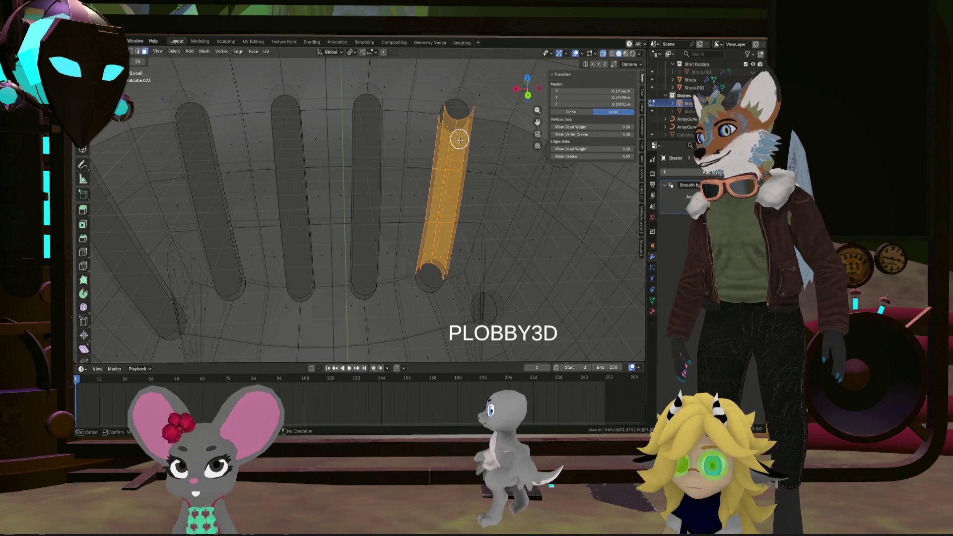
pyautogui.press('x')
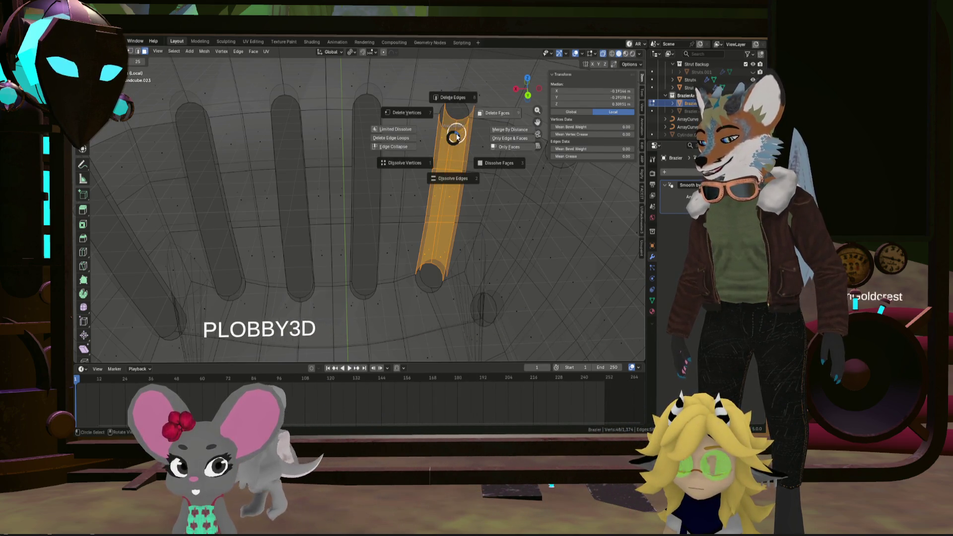
pyautogui.click(443, 161)
pyautogui.moveTo(443, 160)
pyautogui.mouseDown(button='middle')
pyautogui.moveTo(527, 183)
pyautogui.moveTo(350, 164)
pyautogui.moveTo(383, 168)
pyautogui.mouseUp(button='middle')
pyautogui.moveTo(373, 210); pyautogui.dragTo(357, 207, button='middle')
pyautogui.moveTo(374, 196); pyautogui.dragTo(372, 218)
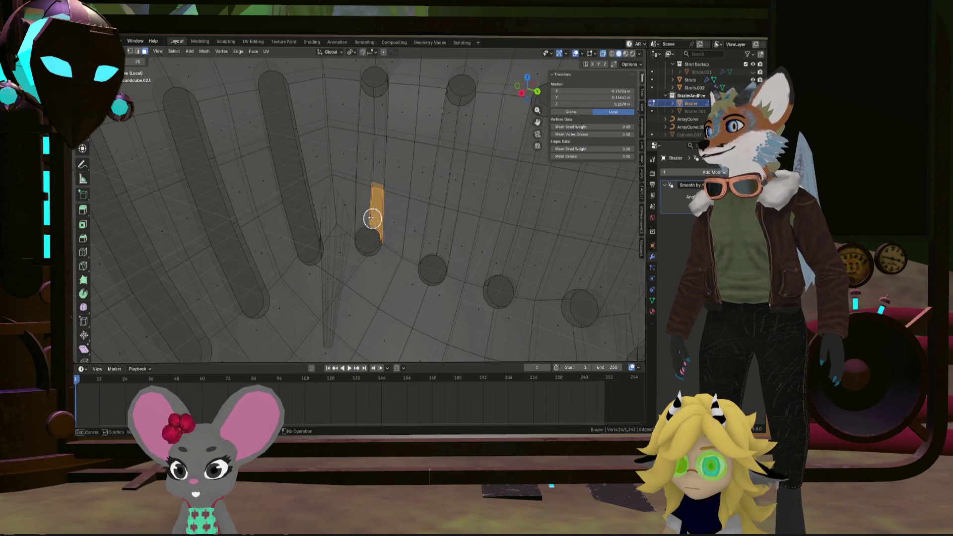
# Delete the faces of three more struts along the inside wall
pyautogui.moveTo(371, 171); pyautogui.dragTo(377, 89)
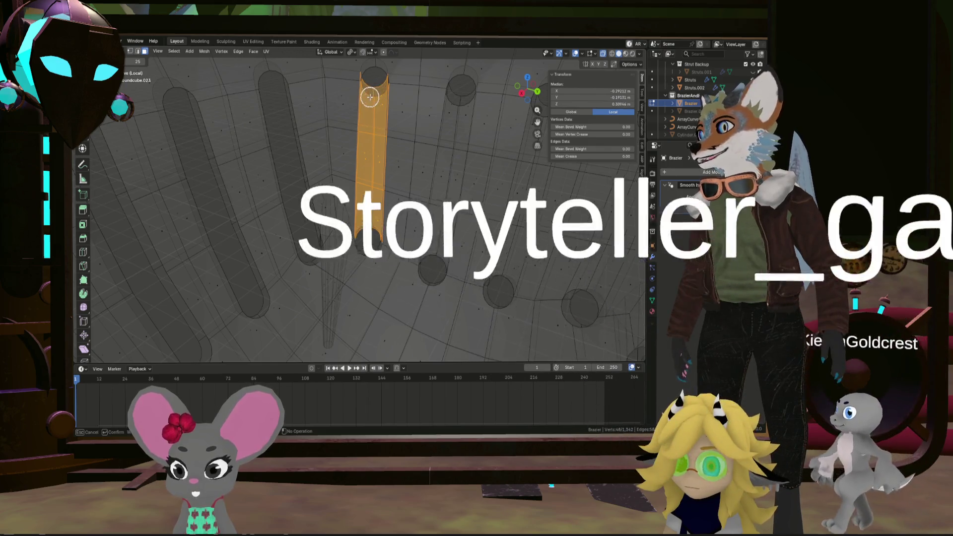
pyautogui.press('x')
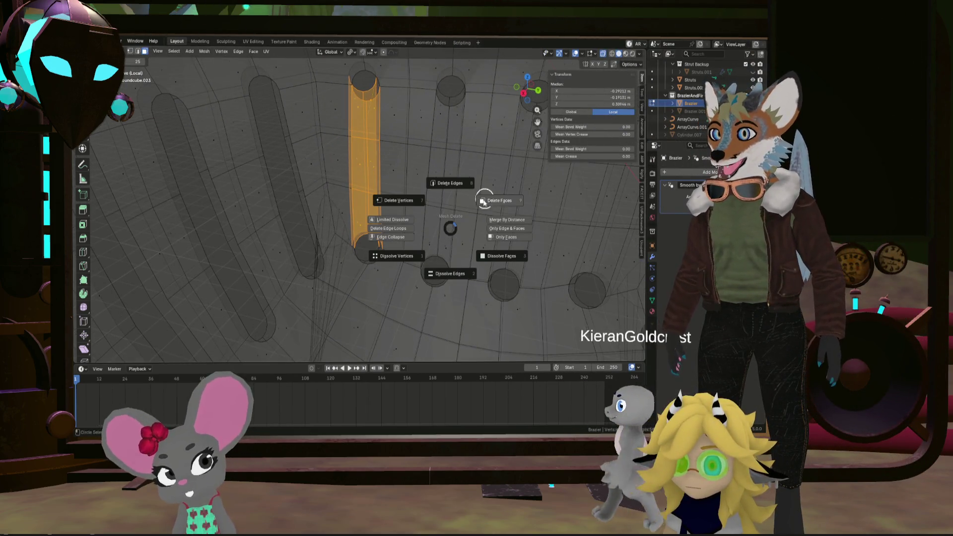
pyautogui.click(493, 198)
pyautogui.moveTo(493, 198)
pyautogui.mouseDown(button='middle')
pyautogui.moveTo(470, 229)
pyautogui.moveTo(366, 215)
pyautogui.moveTo(364, 232)
pyautogui.moveTo(347, 223)
pyautogui.moveTo(352, 238)
pyautogui.mouseUp(button='middle')
pyautogui.moveTo(352, 237); pyautogui.dragTo(346, 239)
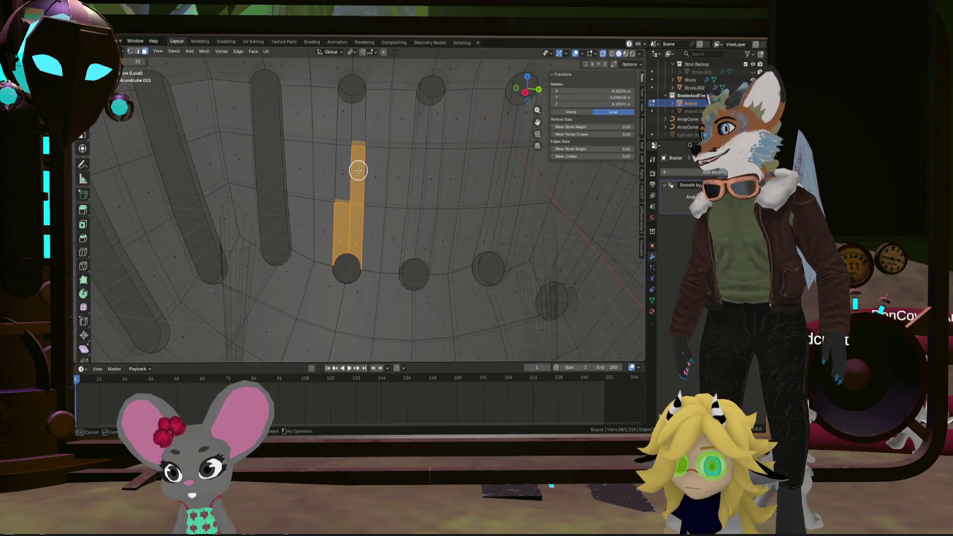
pyautogui.moveTo(358, 170)
pyautogui.mouseDown()
pyautogui.moveTo(356, 99)
pyautogui.moveTo(345, 106)
pyautogui.mouseUp()
pyautogui.press('x')
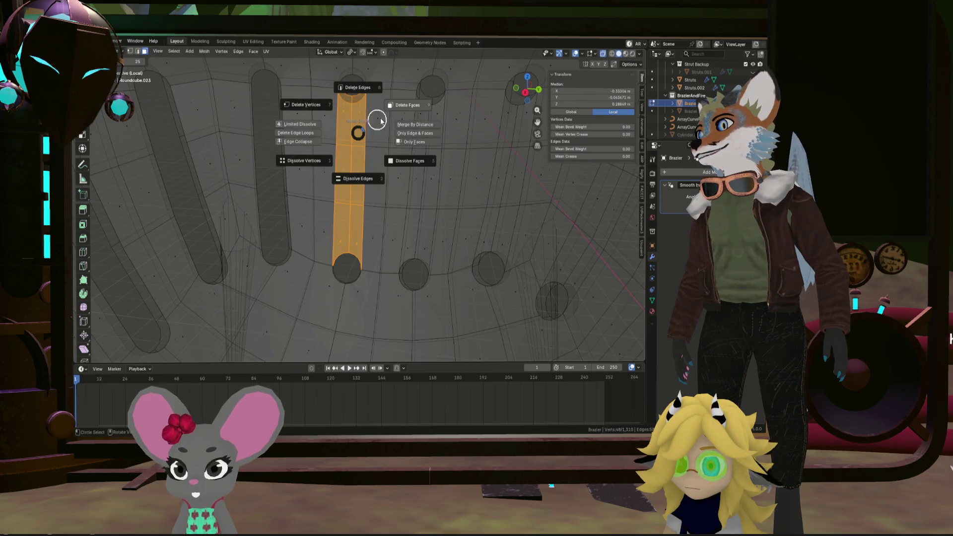
pyautogui.click(402, 119)
pyautogui.moveTo(428, 252); pyautogui.dragTo(415, 250)
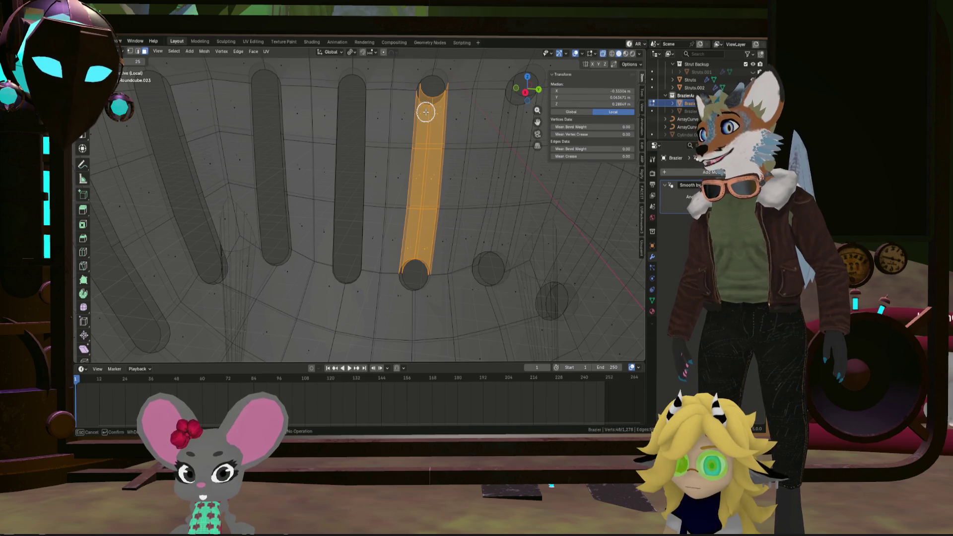
pyautogui.press('x')
pyautogui.click(464, 100)
# Delete two further struts, refining the last strip's selection down its full length
pyautogui.moveTo(464, 99); pyautogui.dragTo(412, 224, button='middle')
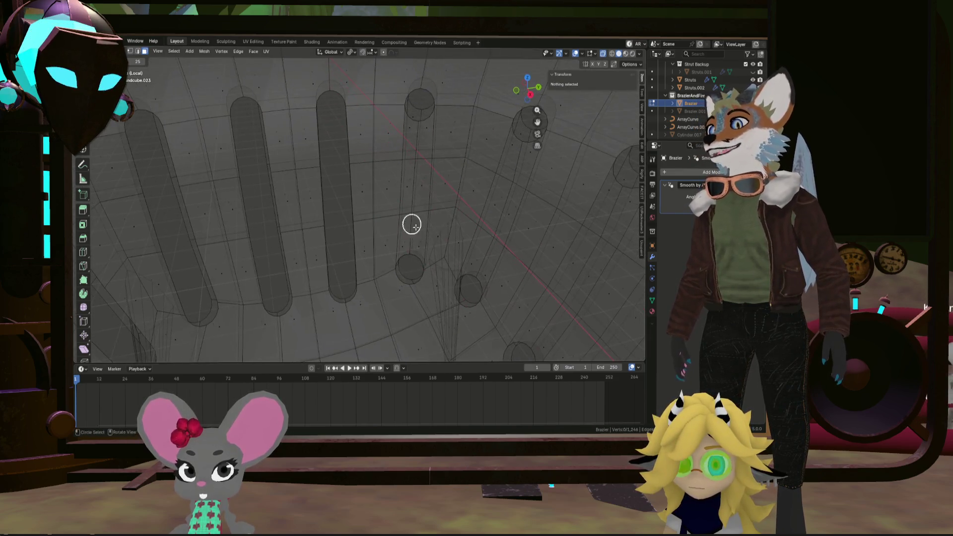
pyautogui.moveTo(412, 225); pyautogui.dragTo(414, 245)
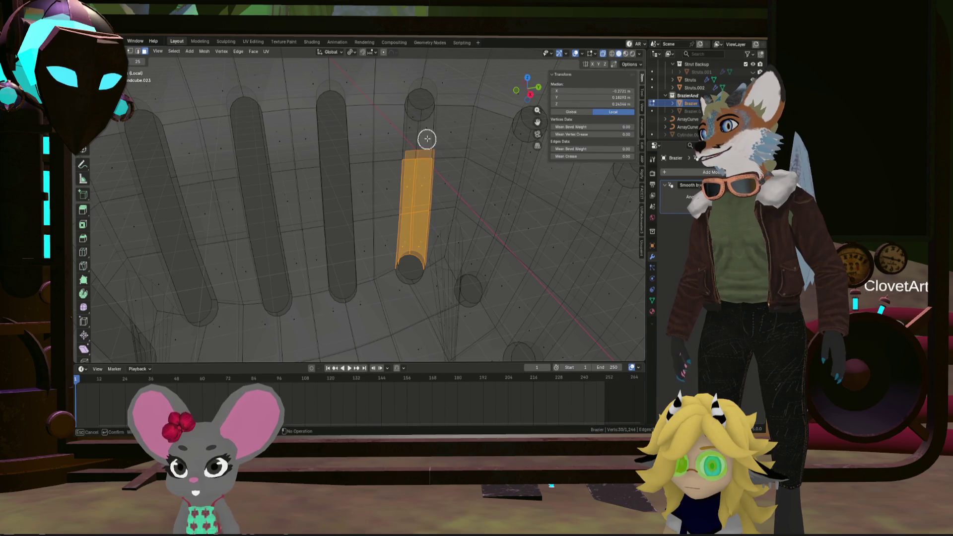
pyautogui.press('x')
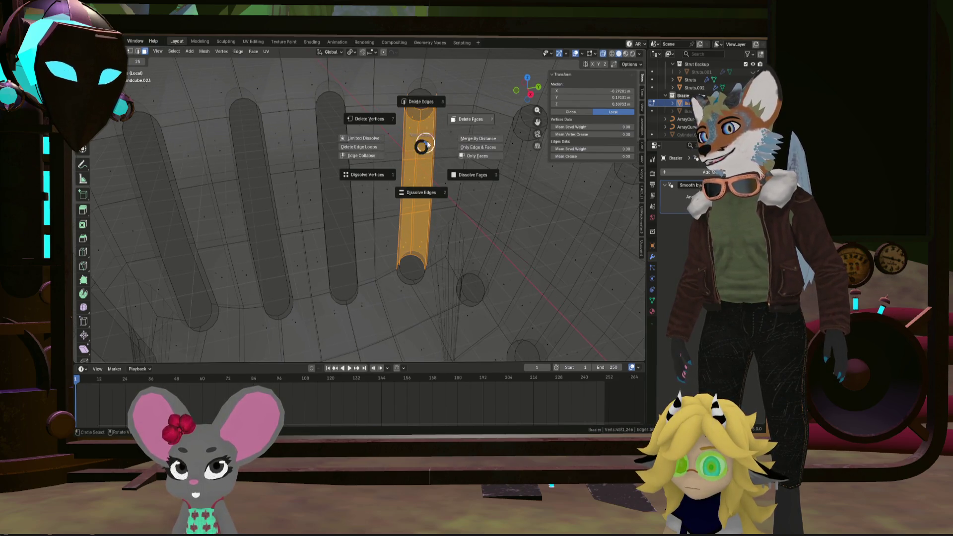
pyautogui.click(461, 121)
pyautogui.moveTo(461, 121)
pyautogui.mouseDown(button='middle')
pyautogui.moveTo(414, 160)
pyautogui.moveTo(351, 147)
pyautogui.moveTo(324, 159)
pyautogui.moveTo(342, 143)
pyautogui.moveTo(351, 147)
pyautogui.moveTo(317, 189)
pyautogui.moveTo(304, 170)
pyautogui.mouseUp(button='middle')
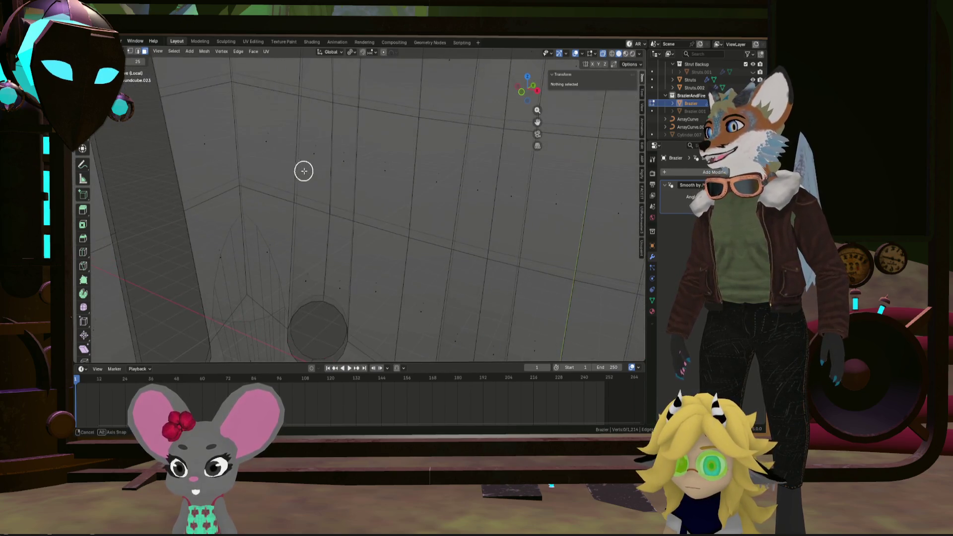
pyautogui.scroll(-2, 341, 249)
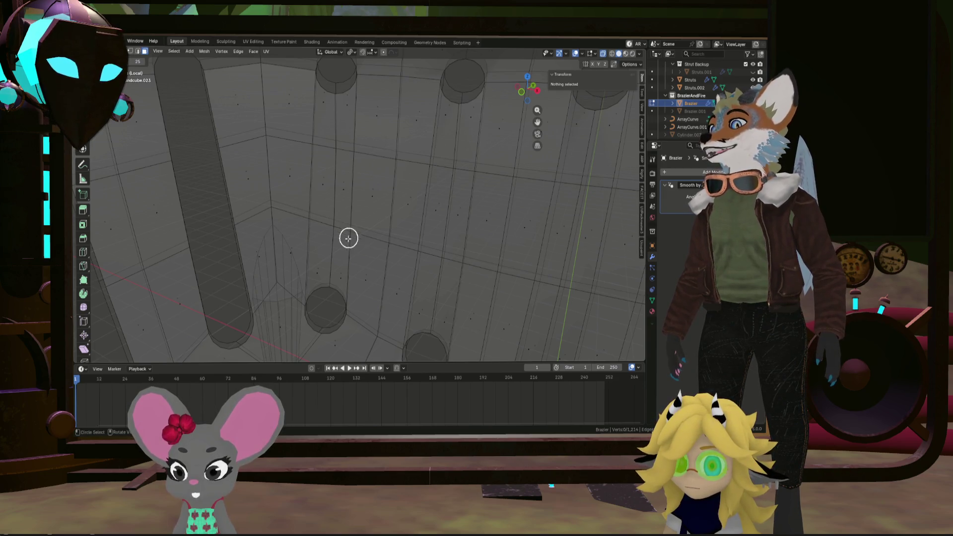
pyautogui.moveTo(348, 239); pyautogui.dragTo(334, 271)
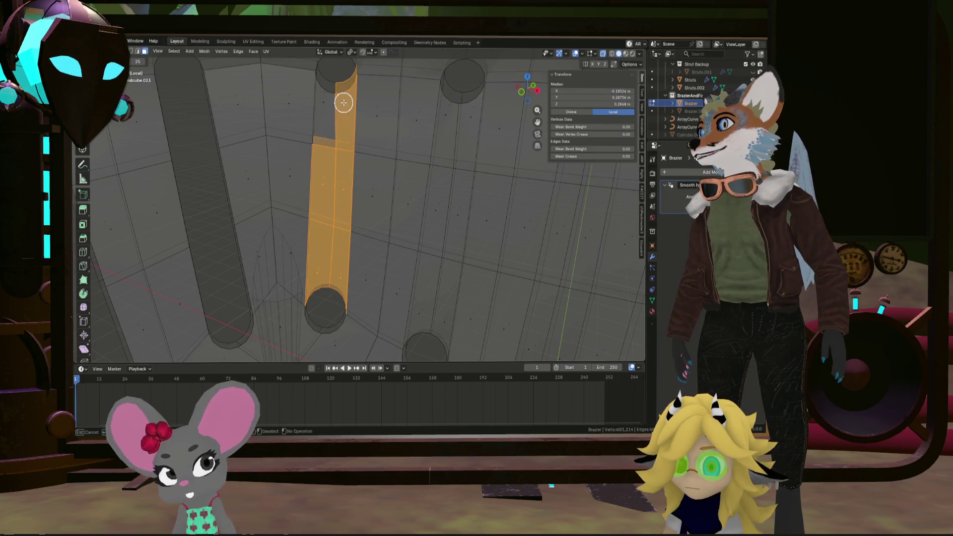
pyautogui.moveTo(330, 106); pyautogui.dragTo(332, 70, button='middle')
pyautogui.moveTo(332, 70)
pyautogui.mouseDown()
pyautogui.moveTo(329, 89)
pyautogui.moveTo(343, 87)
pyautogui.mouseUp()
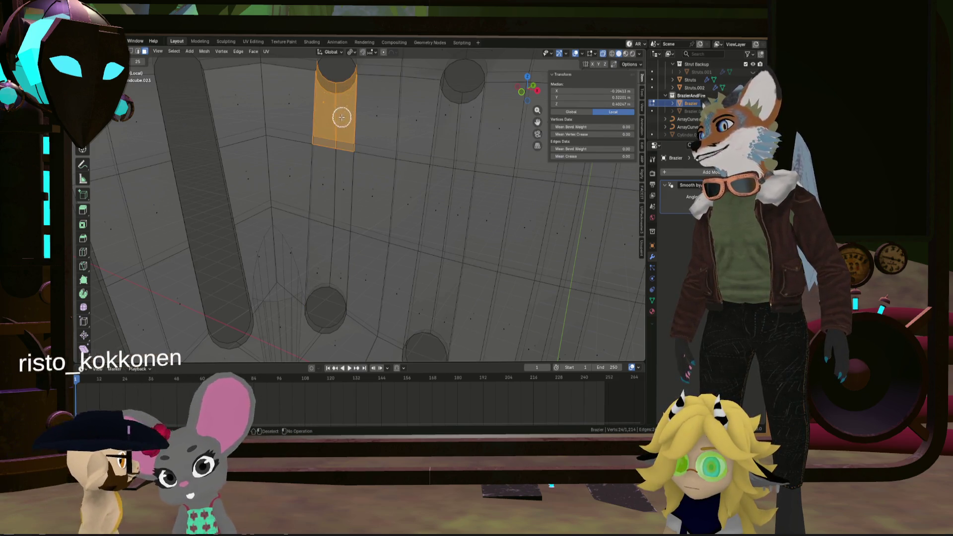
pyautogui.moveTo(334, 201)
pyautogui.mouseDown()
pyautogui.moveTo(319, 181)
pyautogui.moveTo(319, 270)
pyautogui.moveTo(334, 276)
pyautogui.mouseUp()
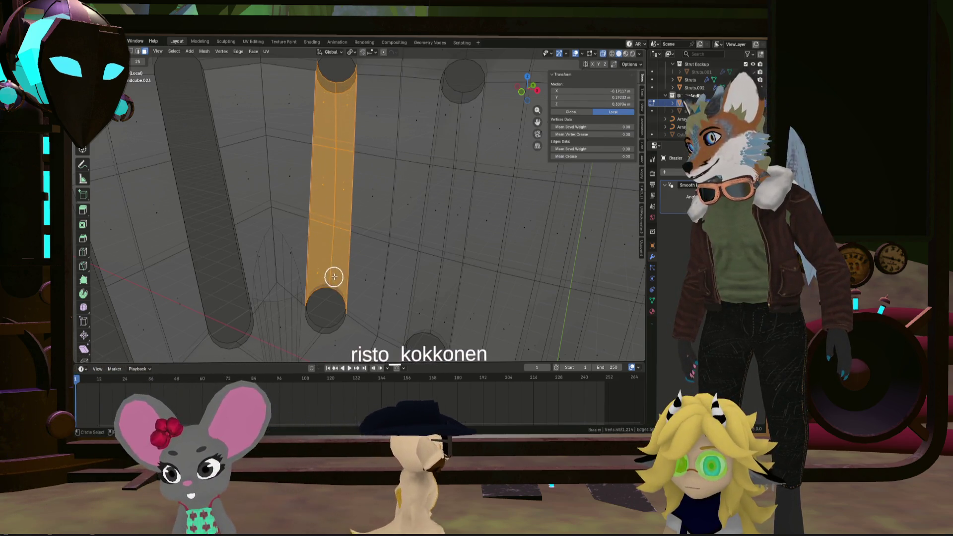
pyautogui.press('Return')
pyautogui.press('x')
pyautogui.click(368, 236)
# Reselect the next strut from its top downward and delete its faces
pyautogui.press('c')
pyautogui.moveTo(392, 238); pyautogui.dragTo(332, 214, button='middle')
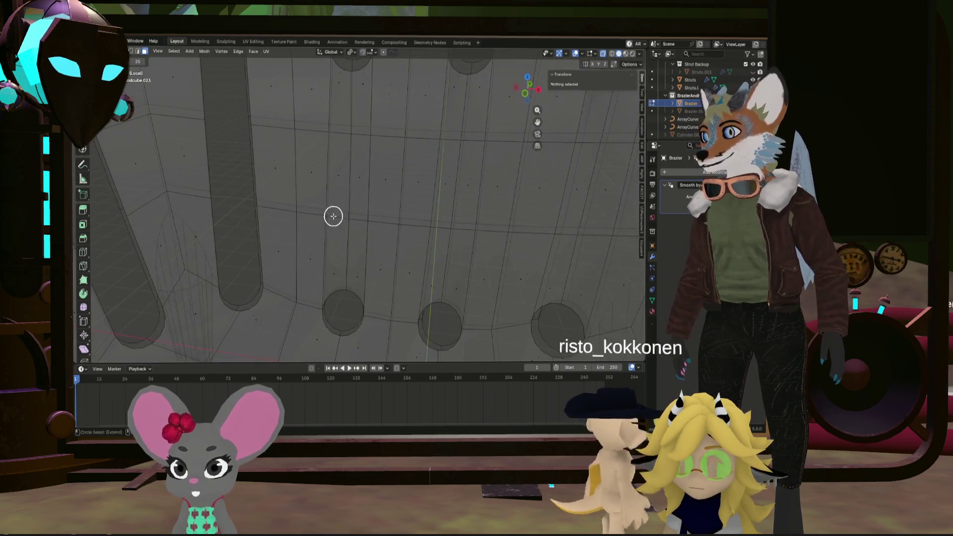
pyautogui.moveTo(354, 219)
pyautogui.mouseDown()
pyautogui.moveTo(359, 275)
pyautogui.moveTo(352, 173)
pyautogui.mouseUp()
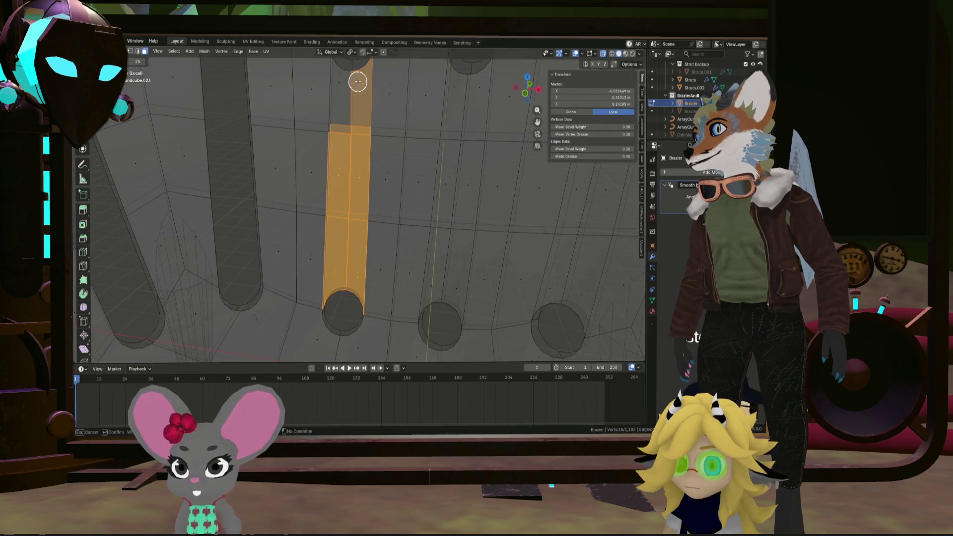
pyautogui.hotkey('alt', 'a')
pyautogui.moveTo(358, 70)
pyautogui.mouseDown()
pyautogui.moveTo(344, 66)
pyautogui.moveTo(338, 164)
pyautogui.mouseUp()
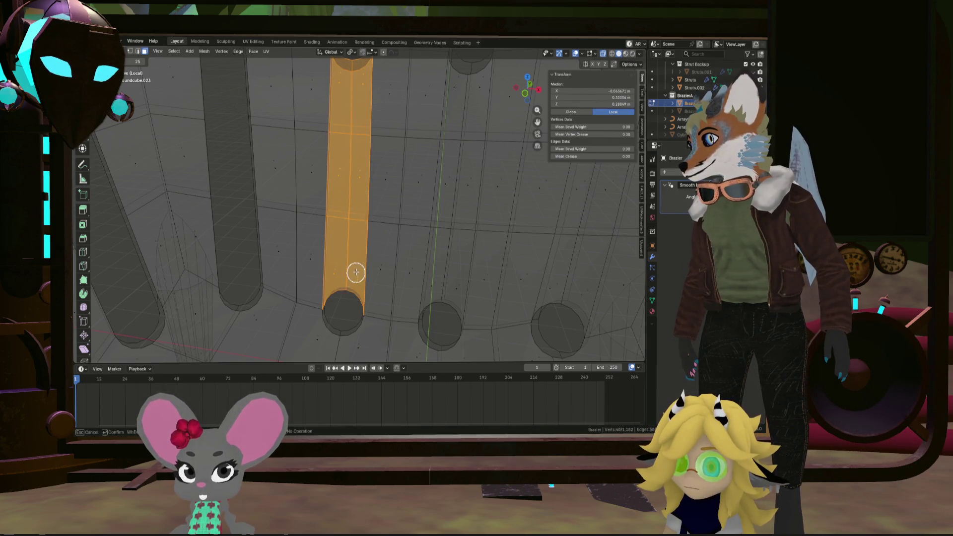
pyautogui.press('x')
pyautogui.click(408, 228)
# Delete the faces of the first long slot piece
pyautogui.moveTo(410, 230)
pyautogui.mouseDown(button='middle')
pyautogui.moveTo(437, 240)
pyautogui.moveTo(346, 293)
pyautogui.mouseUp(button='middle')
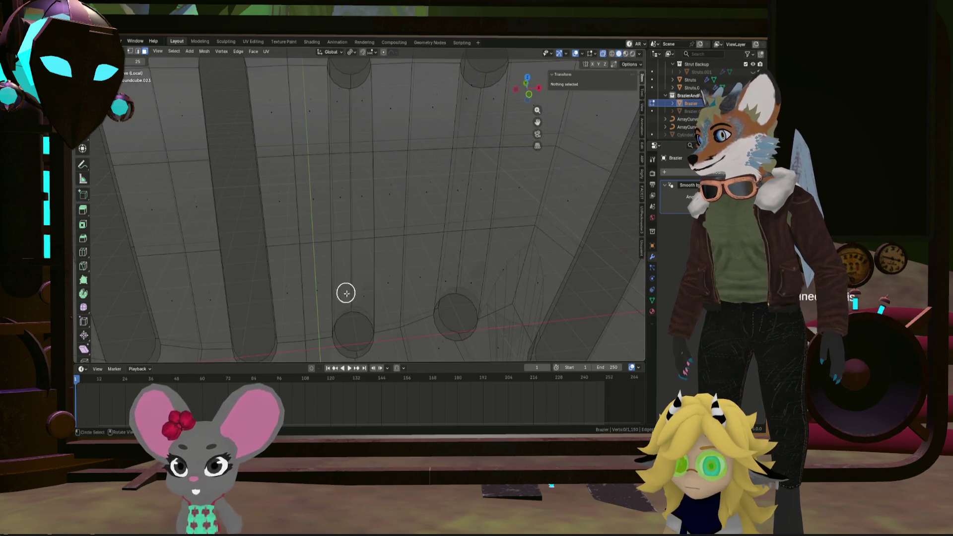
pyautogui.moveTo(346, 293)
pyautogui.mouseDown()
pyautogui.moveTo(360, 294)
pyautogui.moveTo(344, 189)
pyautogui.moveTo(346, 82)
pyautogui.mouseUp()
pyautogui.press('x')
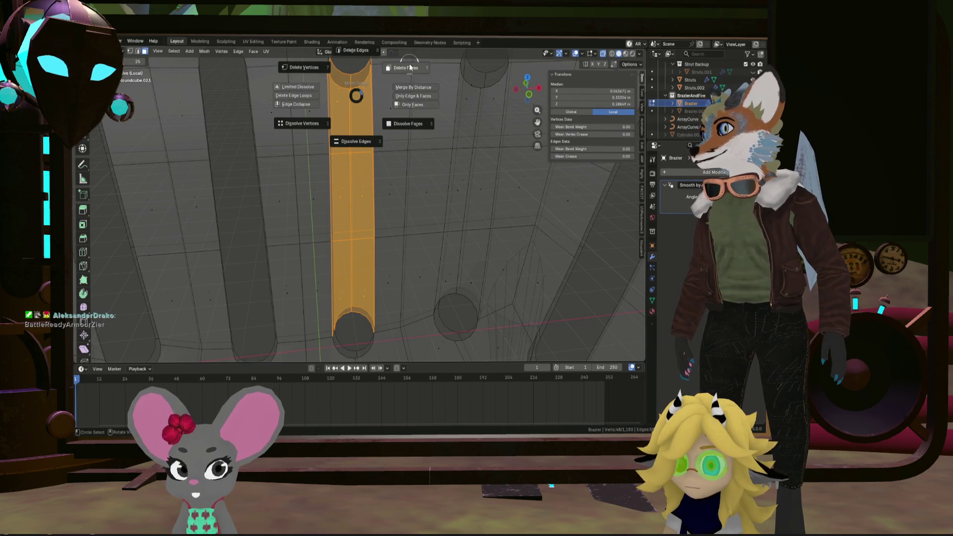
pyautogui.click(393, 121)
# Delete the second slot piece's faces, then view the whole brazier
pyautogui.moveTo(392, 121)
pyautogui.mouseDown(button='middle')
pyautogui.moveTo(379, 117)
pyautogui.moveTo(421, 257)
pyautogui.moveTo(384, 183)
pyautogui.mouseUp(button='middle')
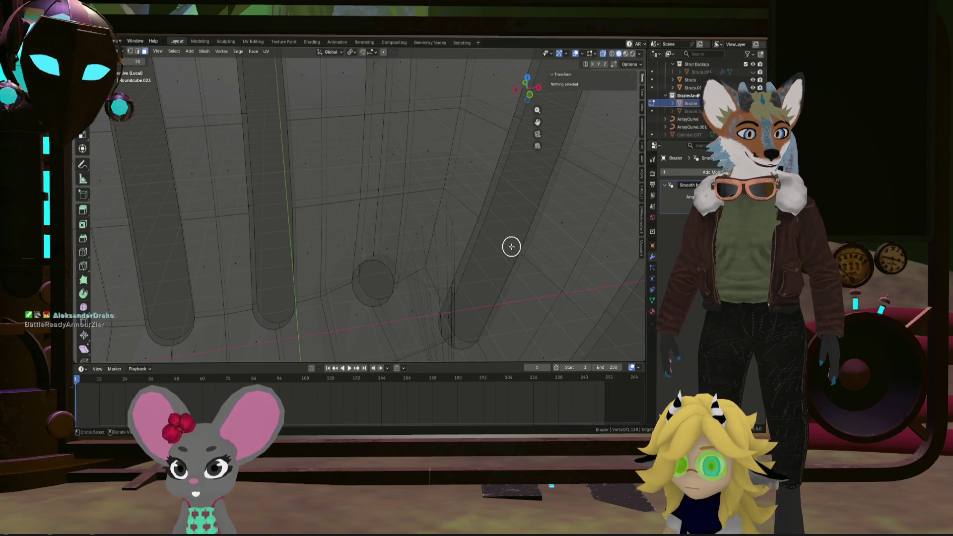
pyautogui.moveTo(474, 273)
pyautogui.mouseDown(button='middle')
pyautogui.moveTo(451, 255)
pyautogui.moveTo(472, 258)
pyautogui.mouseUp(button='middle')
pyautogui.press('c')
pyautogui.moveTo(382, 234)
pyautogui.mouseDown()
pyautogui.moveTo(377, 270)
pyautogui.moveTo(351, 265)
pyautogui.moveTo(357, 70)
pyautogui.mouseUp()
pyautogui.press('x')
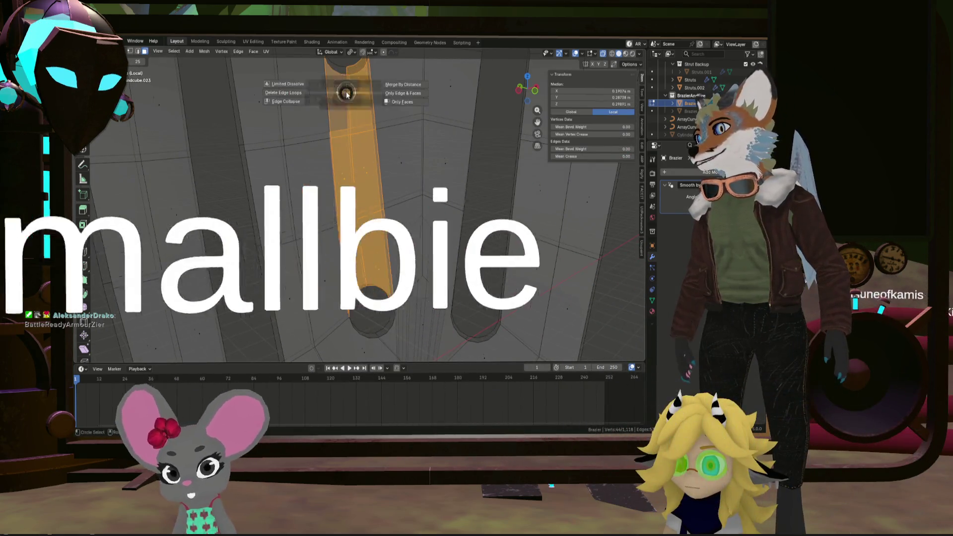
pyautogui.click(344, 89)
pyautogui.press('x')
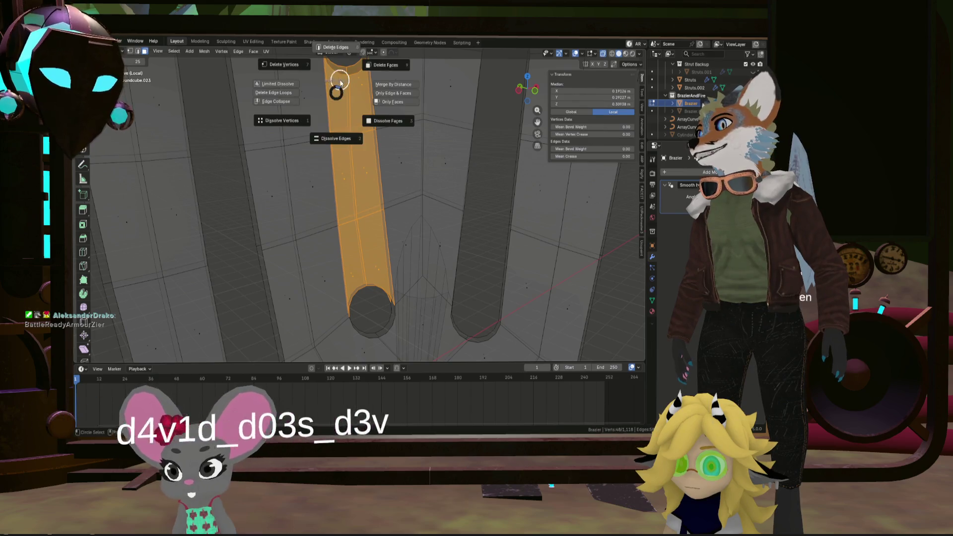
pyautogui.click(414, 81)
pyautogui.scroll(-8, 453, 155)
pyautogui.moveTo(464, 174)
pyautogui.mouseDown(button='middle')
pyautogui.moveTo(534, 213)
pyautogui.moveTo(507, 137)
pyautogui.moveTo(455, 155)
pyautogui.moveTo(460, 175)
pyautogui.moveTo(525, 206)
pyautogui.moveTo(428, 189)
pyautogui.moveTo(476, 194)
pyautogui.mouseUp(button='middle')
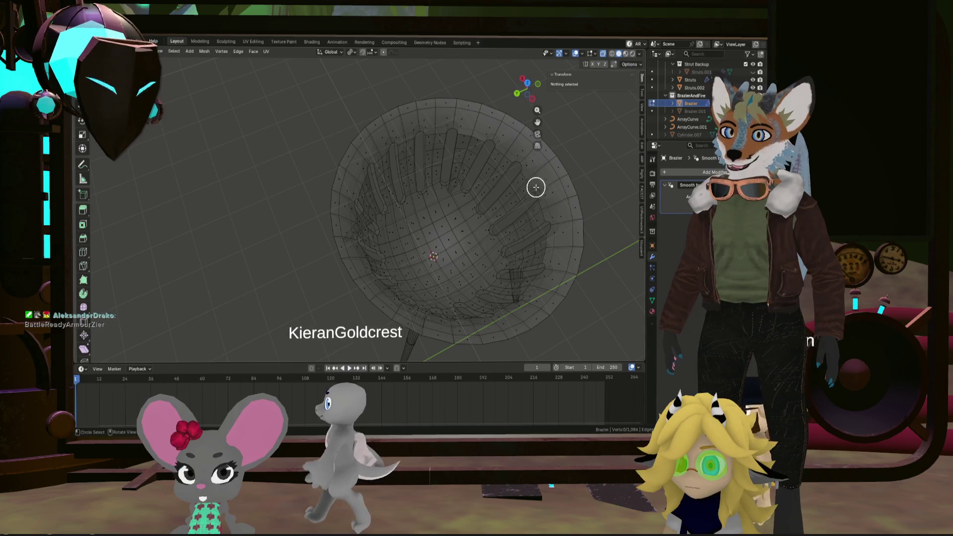
# Switch to edge select mode and select the edge loop beside a slot
pyautogui.moveTo(536, 187); pyautogui.dragTo(487, 210, button='middle')
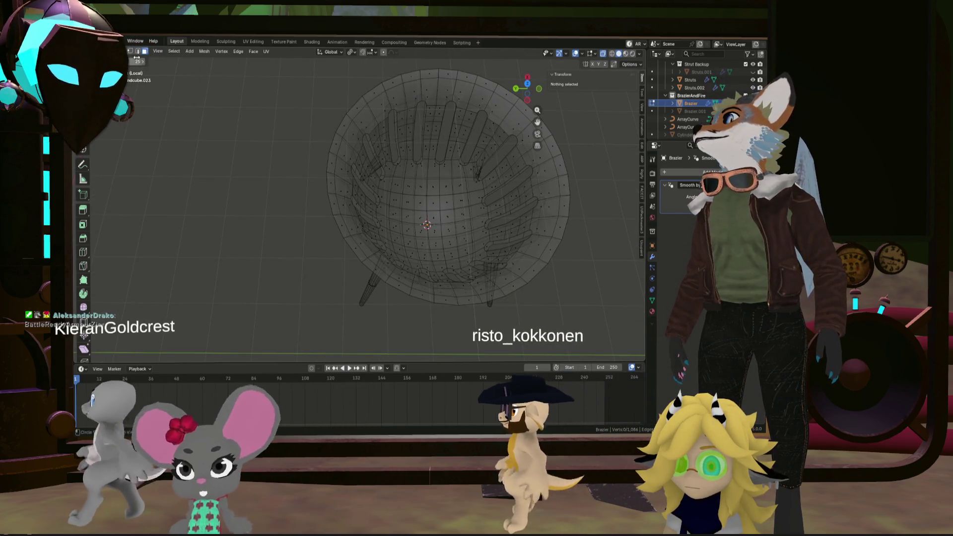
pyautogui.click(132, 51)
pyautogui.click(138, 51)
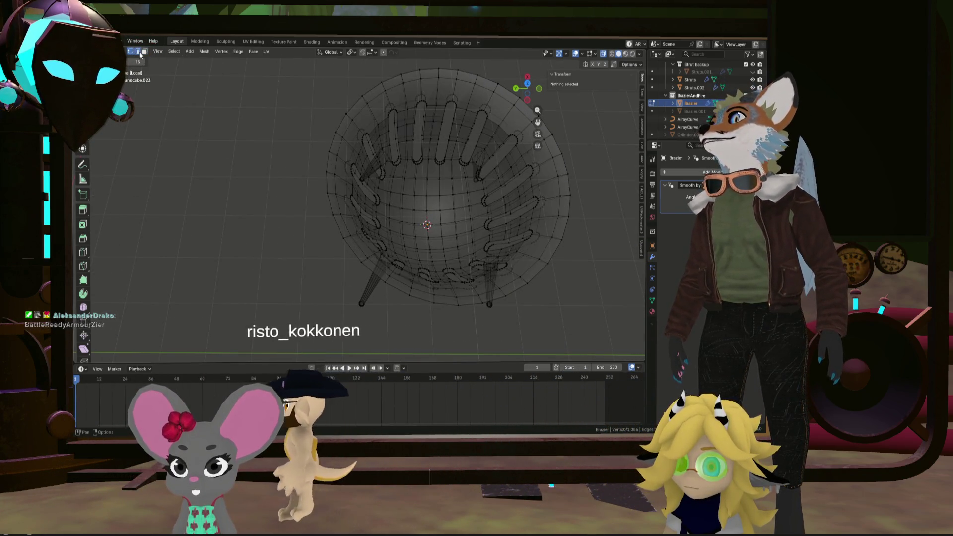
pyautogui.scroll(6, 447, 152)
pyautogui.press('c')
pyautogui.press('Escape')
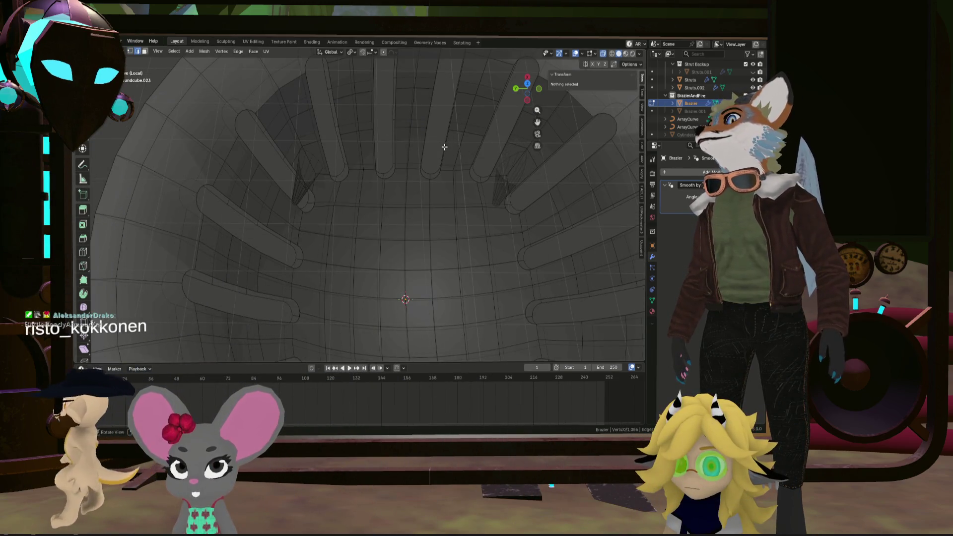
pyautogui.keyDown('alt'); pyautogui.click(391, 154); pyautogui.keyUp('alt')
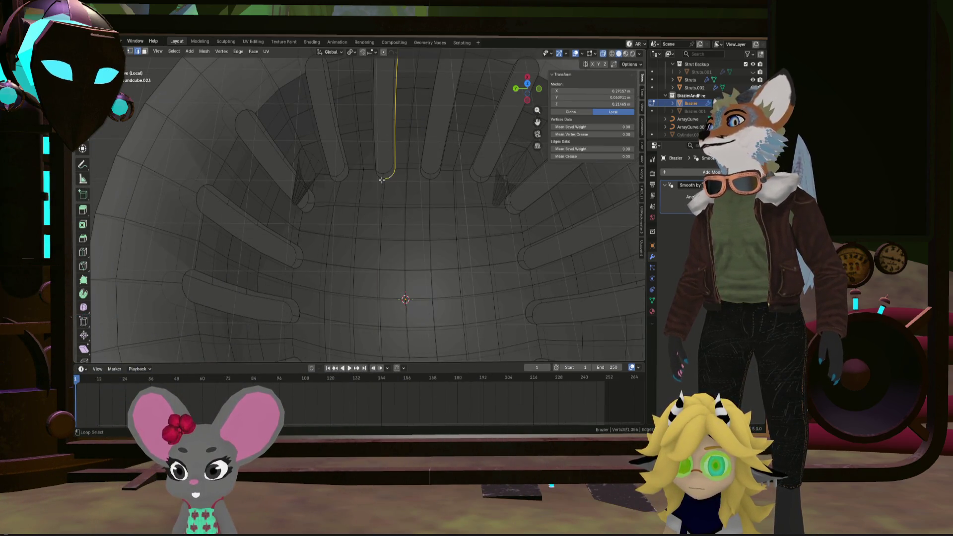
# Extend the edge selection around the slot's rims with X-ray turned off
pyautogui.moveTo(392, 157)
pyautogui.mouseDown(button='middle')
pyautogui.moveTo(380, 198)
pyautogui.moveTo(381, 99)
pyautogui.mouseUp(button='middle')
pyautogui.keyDown('ctrl'); pyautogui.click(380, 114); pyautogui.keyUp('ctrl')
pyautogui.keyDown('ctrl'); pyautogui.click(382, 124); pyautogui.keyUp('ctrl')
pyautogui.keyDown('ctrl'); pyautogui.click(382, 124); pyautogui.keyUp('ctrl')
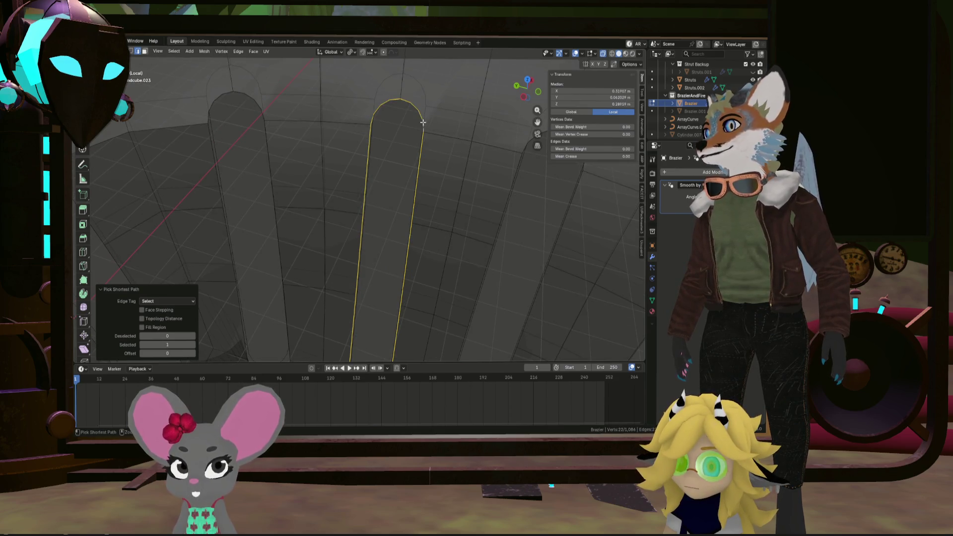
pyautogui.moveTo(422, 122)
pyautogui.mouseDown(button='middle')
pyautogui.moveTo(383, 185)
pyautogui.moveTo(289, 104)
pyautogui.mouseUp(button='middle')
pyautogui.keyDown('shift'); pyautogui.click(371, 198); pyautogui.keyUp('shift')
pyautogui.keyDown('ctrl'); pyautogui.click(413, 93); pyautogui.keyUp('ctrl')
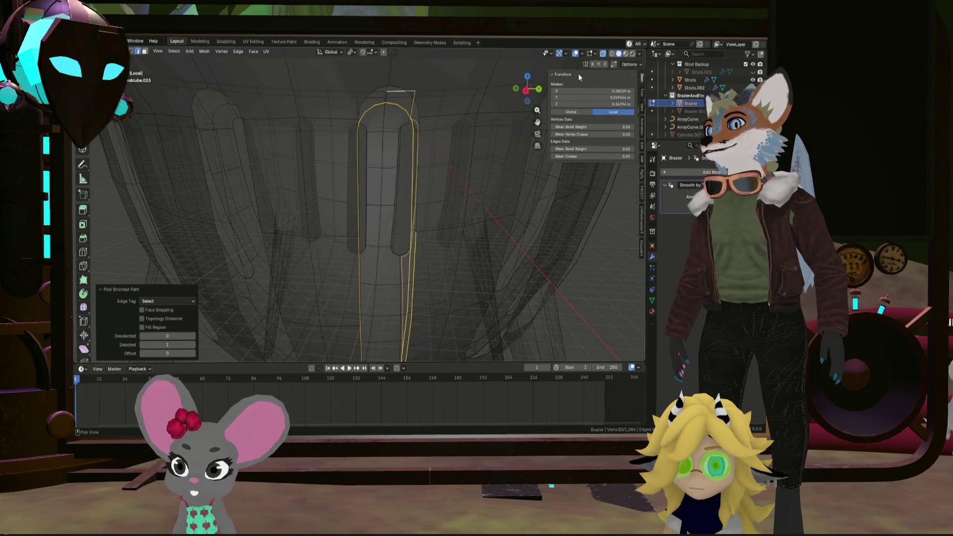
pyautogui.hotkey('ctrl', 'z')
pyautogui.click(604, 53)
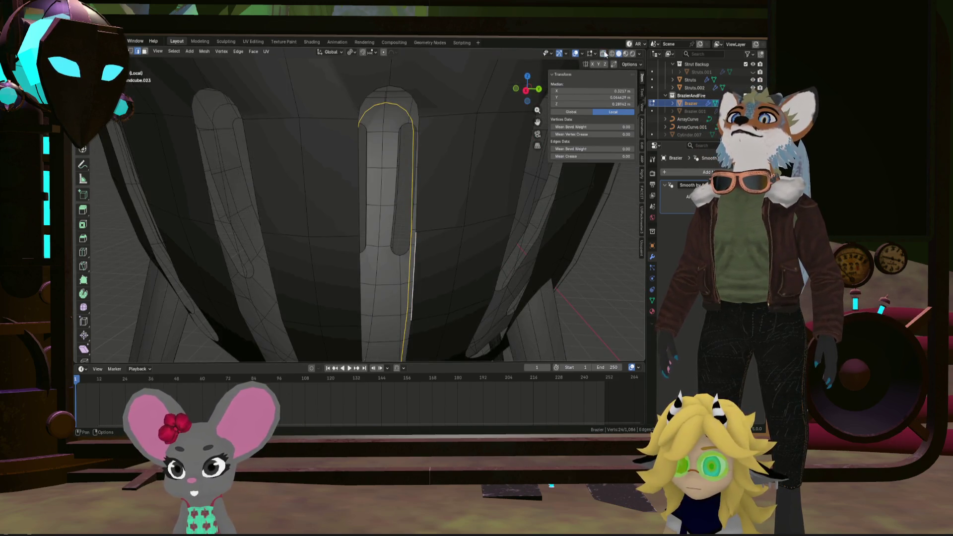
pyautogui.keyDown('ctrl'); pyautogui.click(409, 96); pyautogui.keyUp('ctrl')
# Bridge the two selected slot edge rings with Bridge Edge Loops
pyautogui.scroll(-5, 365, 93)
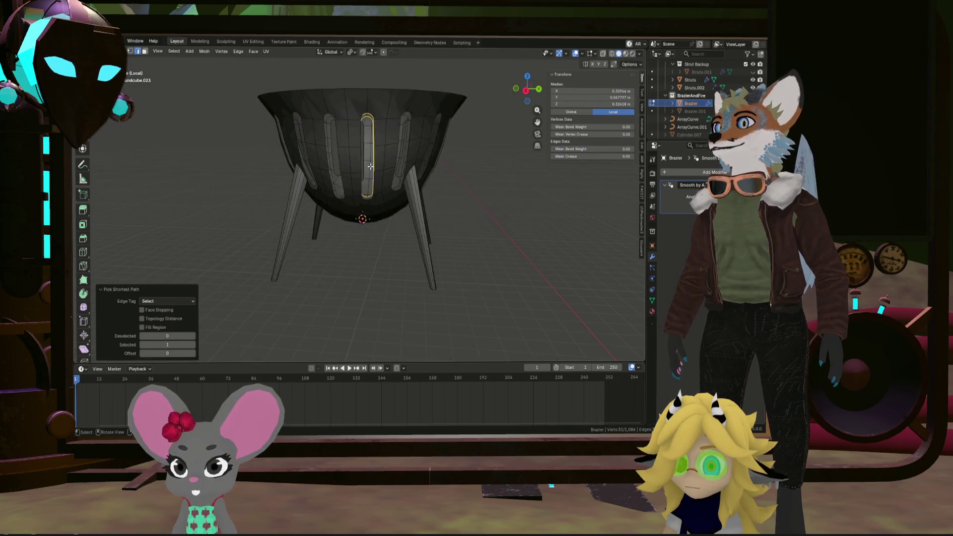
pyautogui.moveTo(347, 139); pyautogui.dragTo(317, 198, button='middle')
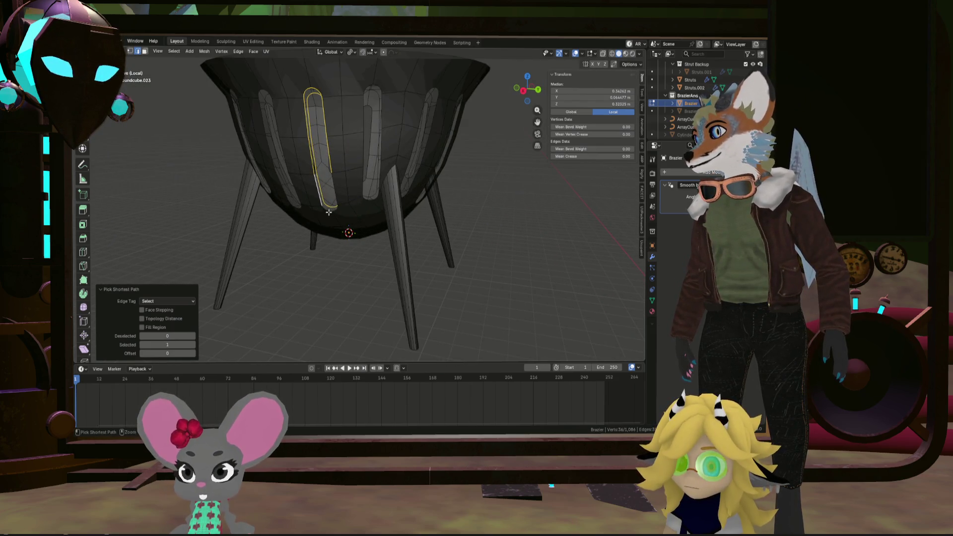
pyautogui.scroll(3, 332, 215)
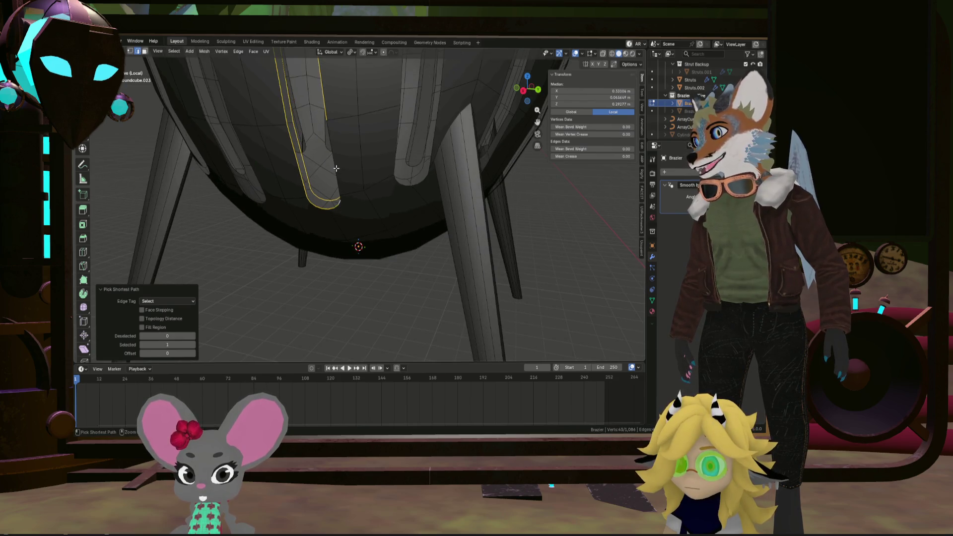
pyautogui.moveTo(336, 169)
pyautogui.mouseDown(button='middle')
pyautogui.moveTo(373, 157)
pyautogui.moveTo(363, 182)
pyautogui.mouseUp(button='middle')
pyautogui.rightClick(374, 156)
pyautogui.click(424, 155)
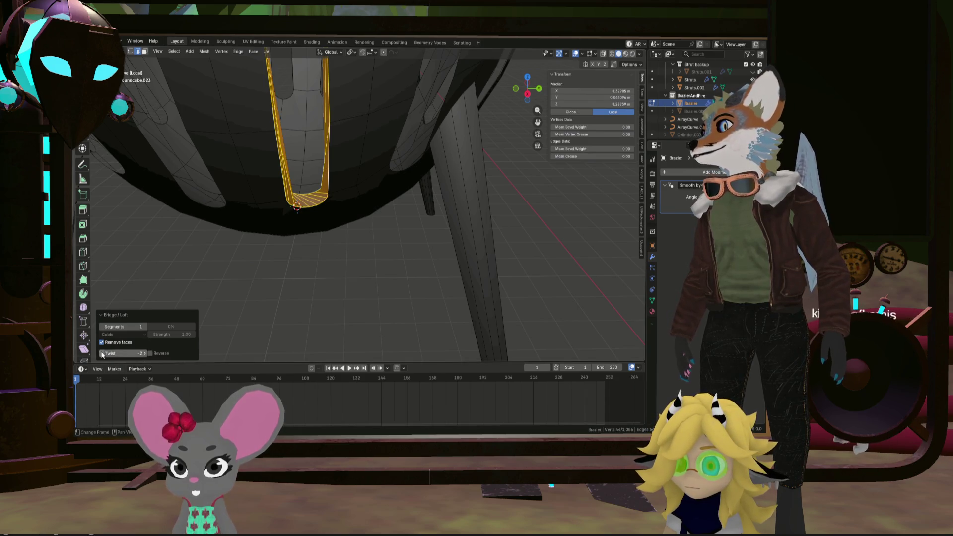
# Set the bridge twist to 2 with reverse on, then return to Object Mode
pyautogui.click(145, 353)
pyautogui.click(145, 354)
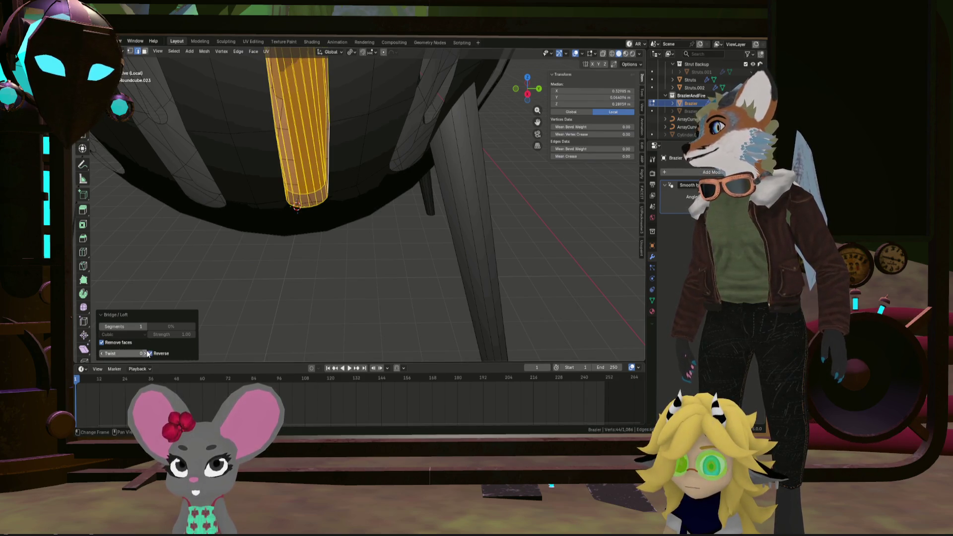
pyautogui.click(144, 353)
pyautogui.click(145, 353)
pyautogui.moveTo(323, 249)
pyautogui.mouseDown(button='middle')
pyautogui.moveTo(351, 240)
pyautogui.moveTo(342, 234)
pyautogui.moveTo(472, 219)
pyautogui.moveTo(492, 226)
pyautogui.moveTo(498, 270)
pyautogui.moveTo(419, 258)
pyautogui.moveTo(416, 228)
pyautogui.moveTo(455, 283)
pyautogui.moveTo(550, 301)
pyautogui.moveTo(557, 202)
pyautogui.moveTo(489, 299)
pyautogui.moveTo(472, 276)
pyautogui.mouseUp(button='middle')
pyautogui.press('Tab')
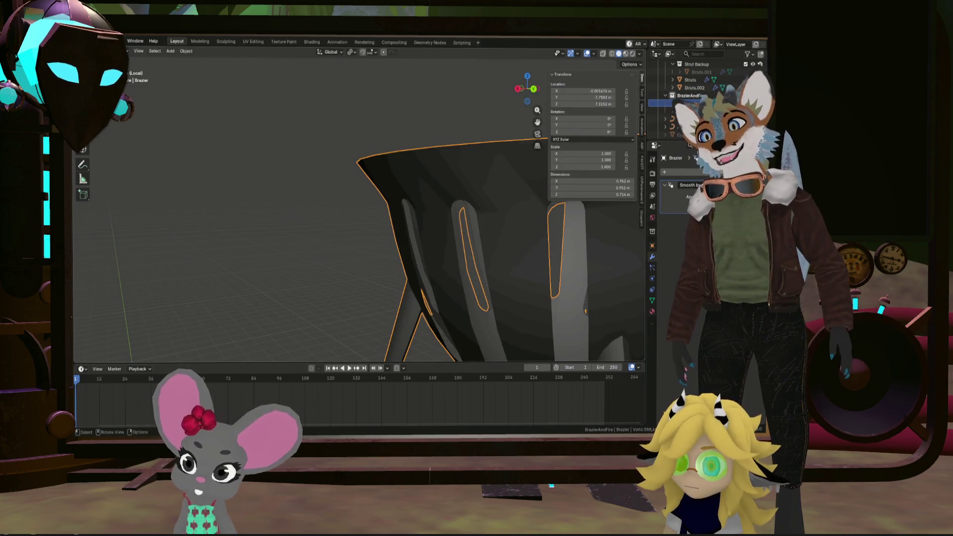
pyautogui.press('Tab')
pyautogui.moveTo(472, 277); pyautogui.dragTo(407, 235, button='middle')
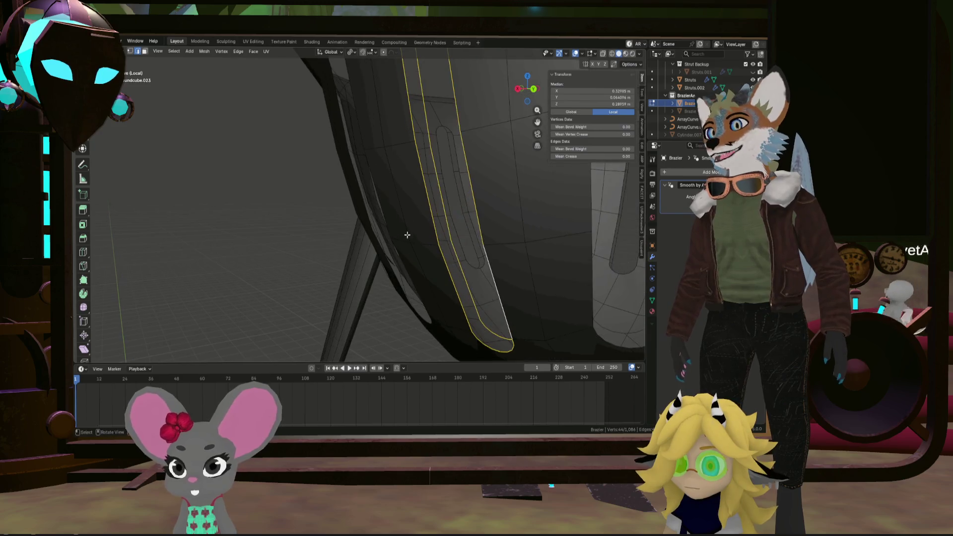
pyautogui.moveTo(402, 268)
pyautogui.mouseDown(button='middle')
pyautogui.moveTo(437, 238)
pyautogui.moveTo(451, 288)
pyautogui.mouseUp(button='middle')
pyautogui.click(459, 294)
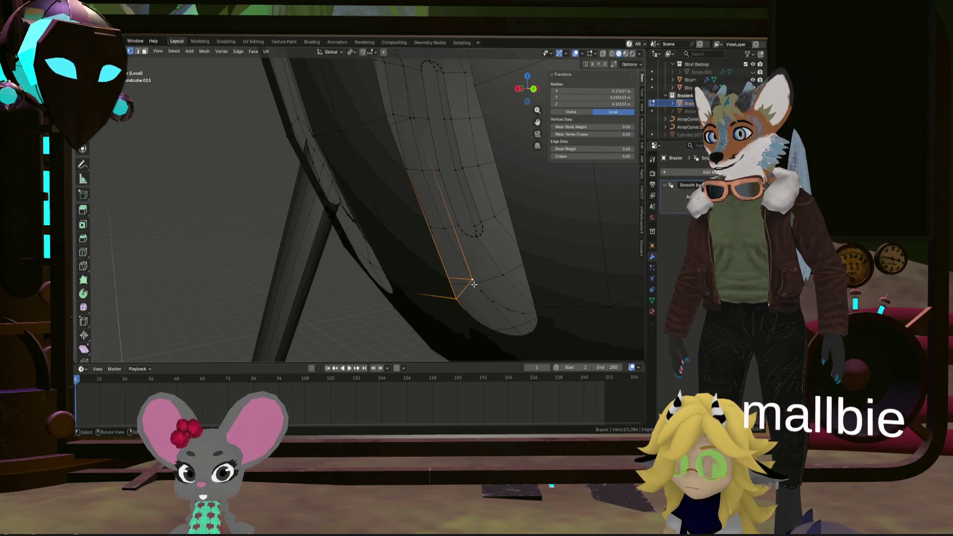
pyautogui.moveTo(448, 238); pyautogui.dragTo(380, 108, button='middle')
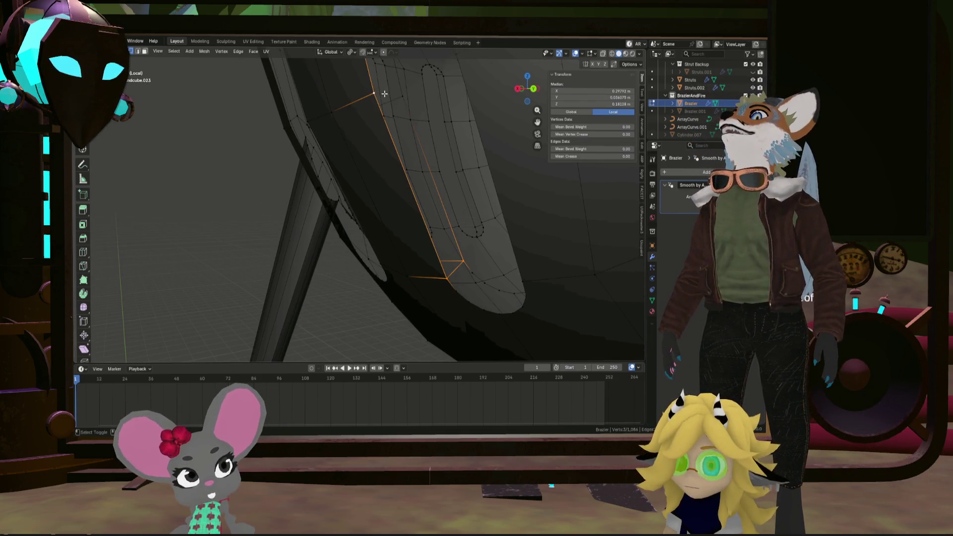
pyautogui.keyDown('shift'); pyautogui.click(400, 96); pyautogui.keyUp('shift')
pyautogui.keyDown('shift'); pyautogui.click(371, 94); pyautogui.keyUp('shift')
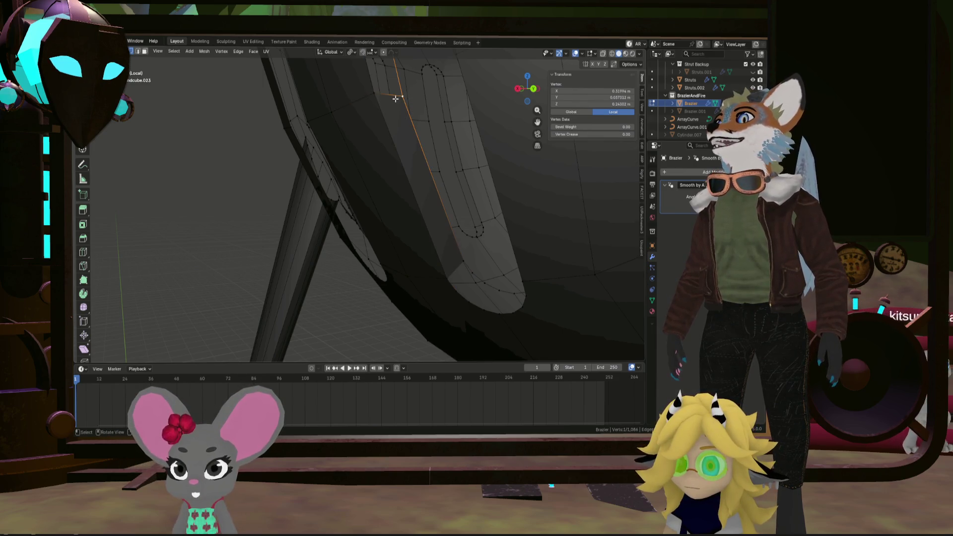
pyautogui.scroll(-5, 375, 114)
pyautogui.scroll(5, 399, 254)
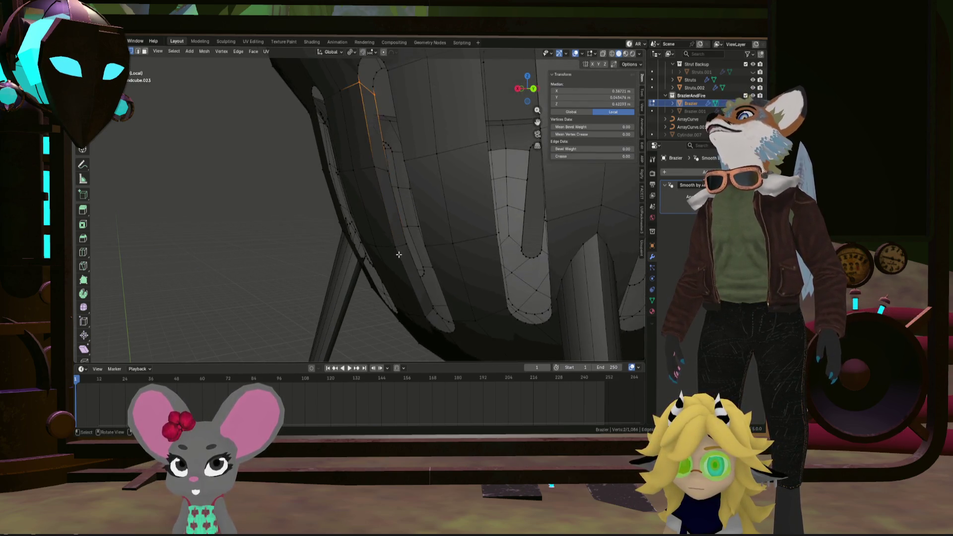
pyautogui.scroll(-3, 393, 250)
pyautogui.moveTo(393, 250)
pyautogui.mouseDown(button='middle')
pyautogui.moveTo(448, 255)
pyautogui.moveTo(411, 280)
pyautogui.moveTo(346, 226)
pyautogui.moveTo(347, 198)
pyautogui.moveTo(412, 227)
pyautogui.mouseUp(button='middle')
pyautogui.scroll(-5, 412, 280)
pyautogui.scroll(6, 378, 249)
pyautogui.click(373, 202)
pyautogui.click(354, 82)
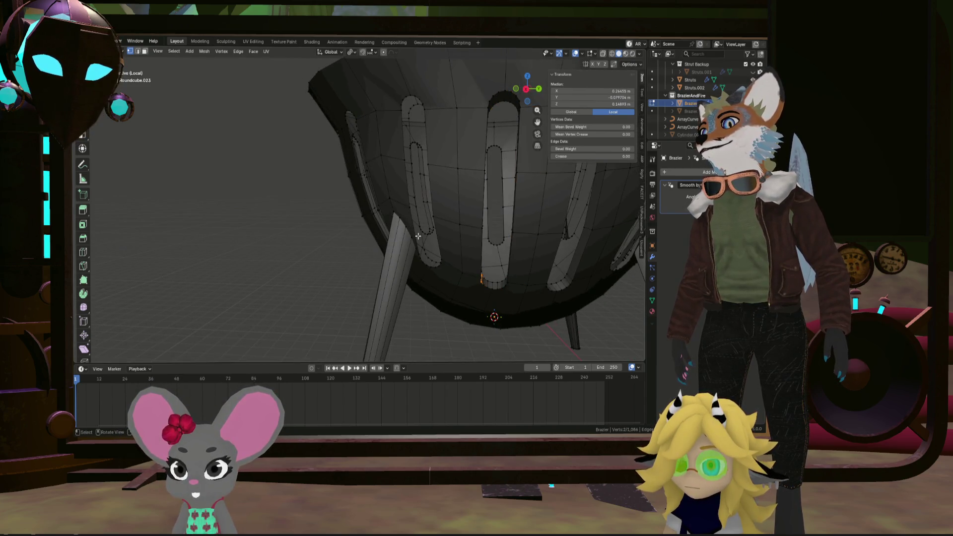
pyautogui.moveTo(417, 236)
pyautogui.mouseDown(button='middle')
pyautogui.moveTo(396, 214)
pyautogui.moveTo(420, 246)
pyautogui.mouseUp(button='middle')
pyautogui.click(397, 218)
pyautogui.scroll(3, 409, 238)
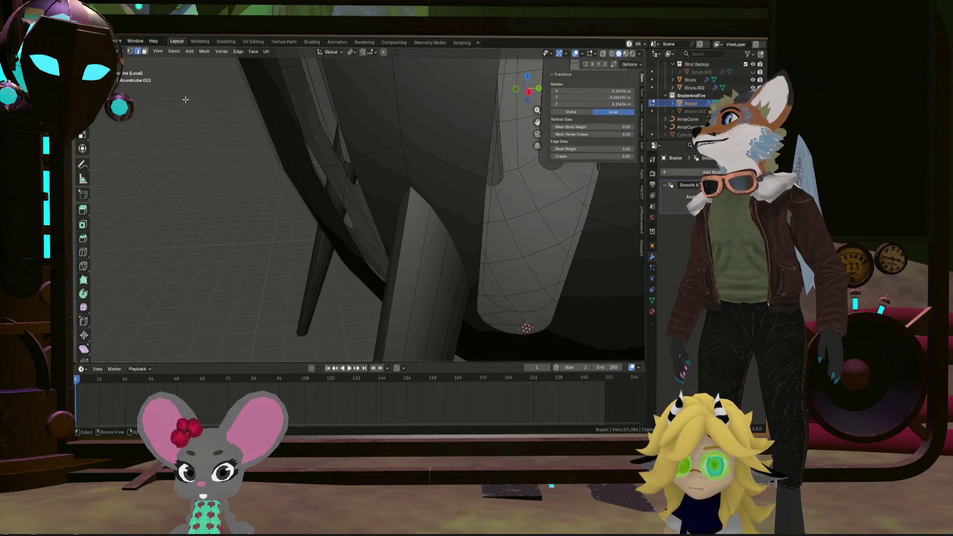
pyautogui.moveTo(185, 99); pyautogui.dragTo(372, 218, button='middle')
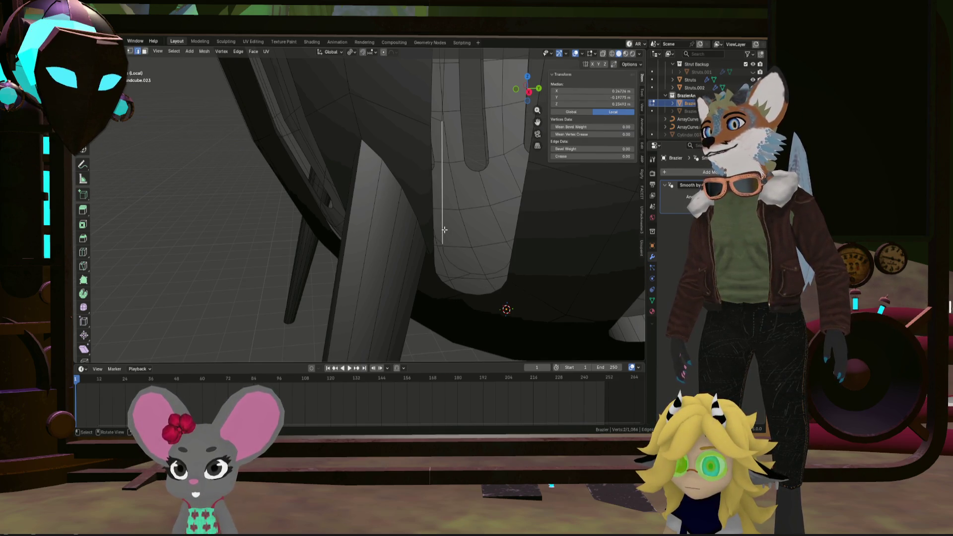
pyautogui.moveTo(444, 230)
pyautogui.mouseDown(button='middle')
pyautogui.moveTo(426, 149)
pyautogui.moveTo(433, 136)
pyautogui.moveTo(482, 177)
pyautogui.mouseUp(button='middle')
pyautogui.click(425, 144)
pyautogui.click(426, 121)
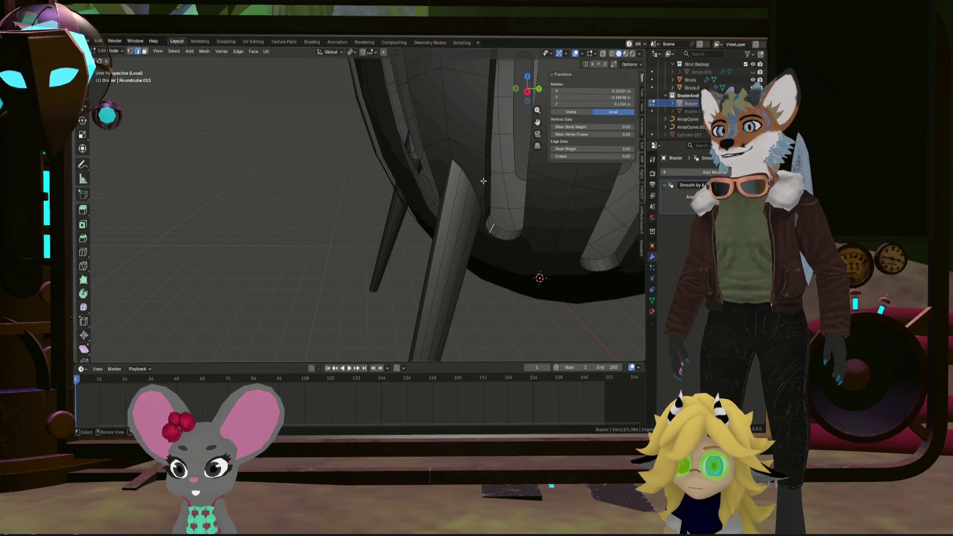
pyautogui.moveTo(481, 186)
pyautogui.mouseDown(button='middle')
pyautogui.moveTo(432, 167)
pyautogui.moveTo(484, 164)
pyautogui.mouseUp(button='middle')
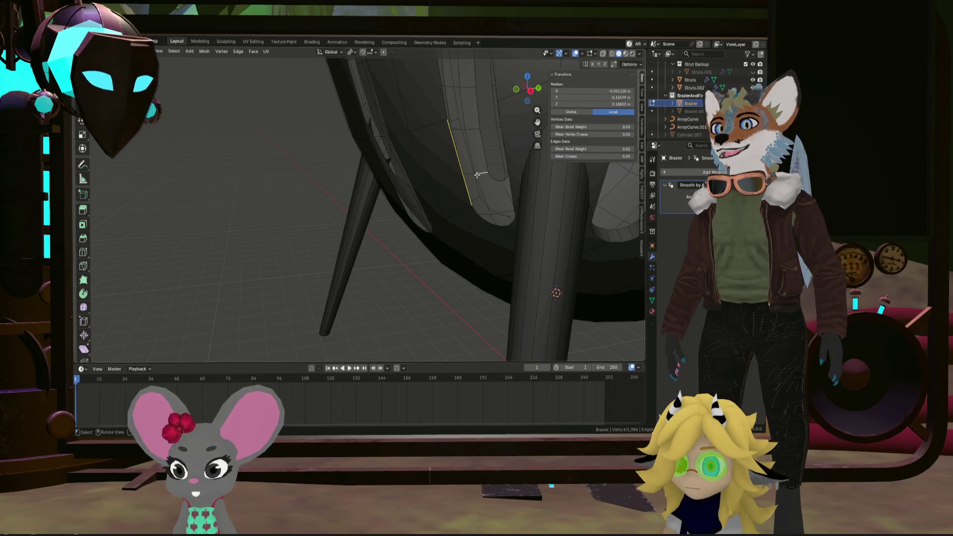
pyautogui.moveTo(477, 174)
pyautogui.mouseDown(button='middle')
pyautogui.moveTo(448, 247)
pyautogui.moveTo(449, 224)
pyautogui.mouseUp(button='middle')
pyautogui.press('3')
pyautogui.click(462, 189)
pyautogui.click(457, 180)
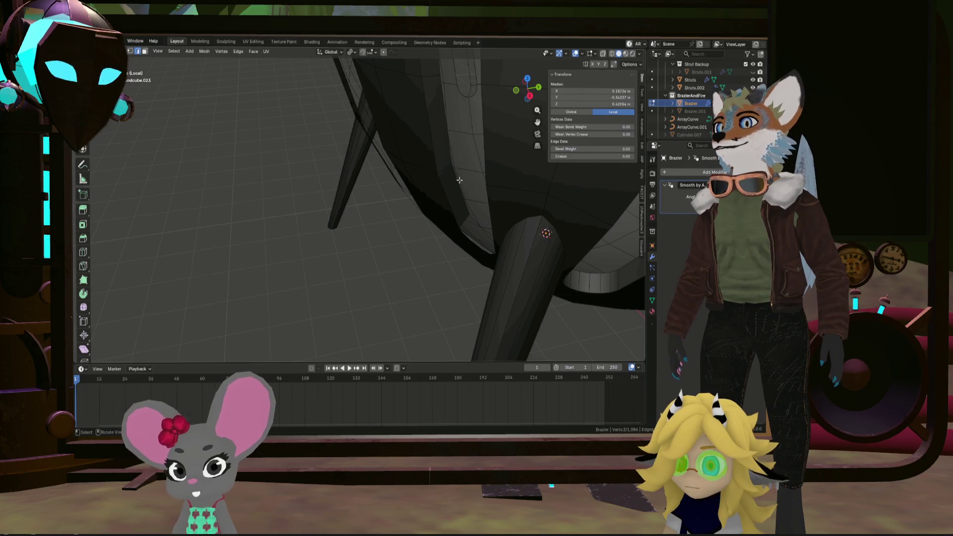
pyautogui.moveTo(457, 180); pyautogui.dragTo(492, 185, button='middle')
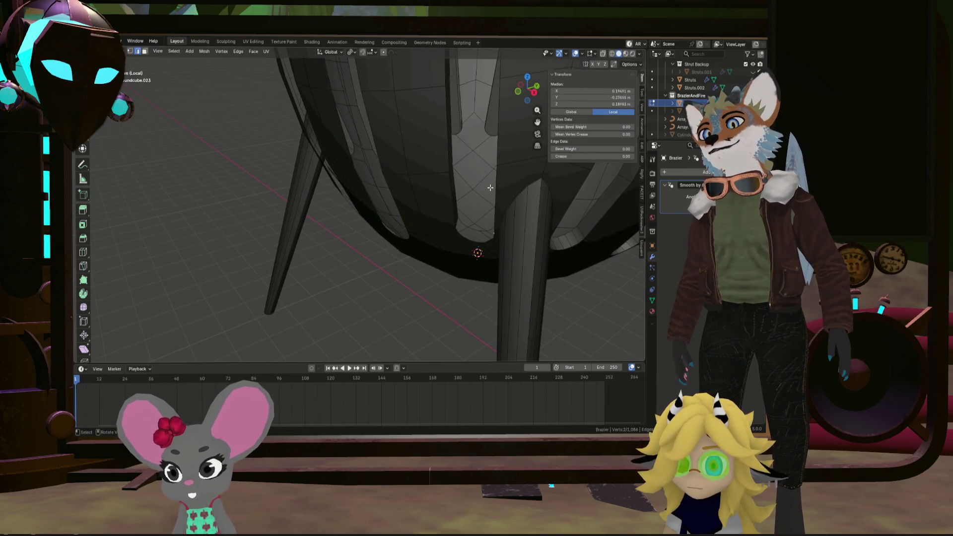
pyautogui.moveTo(490, 188); pyautogui.dragTo(412, 190, button='middle')
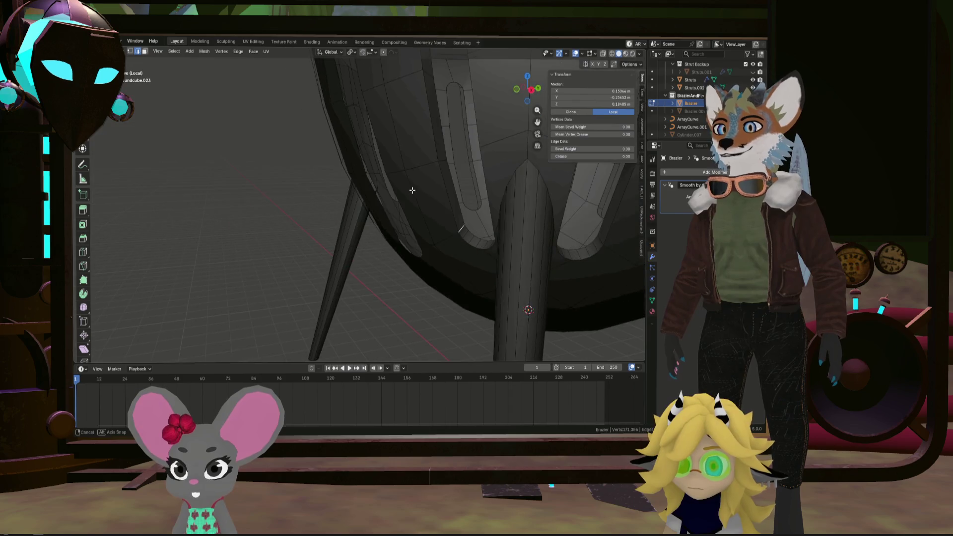
pyautogui.moveTo(383, 227); pyautogui.dragTo(442, 227, button='middle')
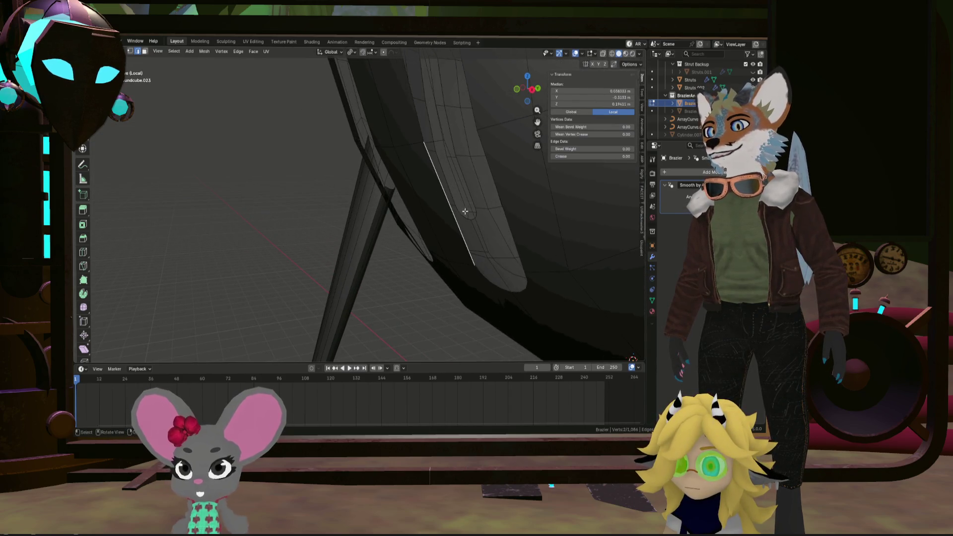
pyautogui.moveTo(489, 206); pyautogui.dragTo(509, 228, button='middle')
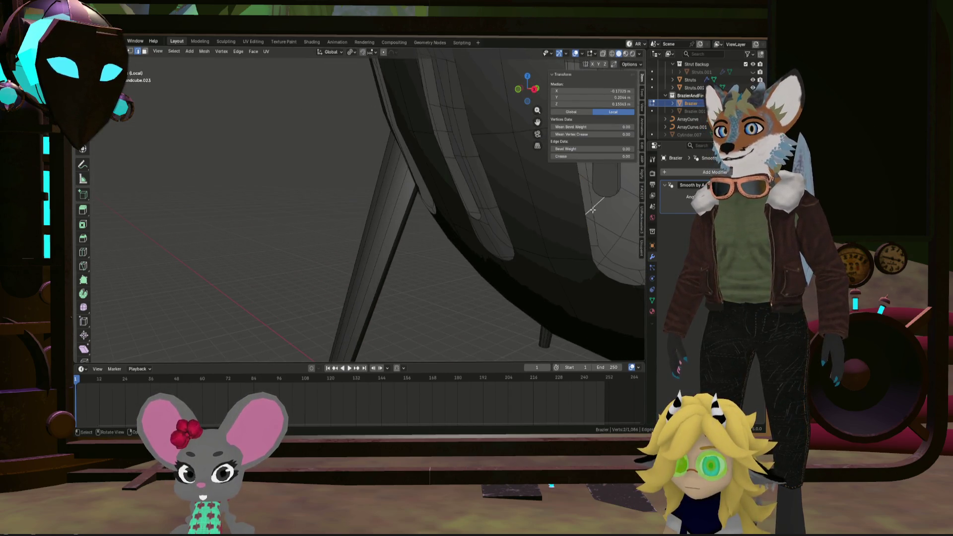
pyautogui.moveTo(586, 228)
pyautogui.mouseDown(button='middle')
pyautogui.moveTo(571, 230)
pyautogui.moveTo(575, 256)
pyautogui.moveTo(567, 276)
pyautogui.moveTo(556, 274)
pyautogui.moveTo(576, 282)
pyautogui.mouseUp(button='middle')
pyautogui.click(571, 283)
pyautogui.click(576, 283)
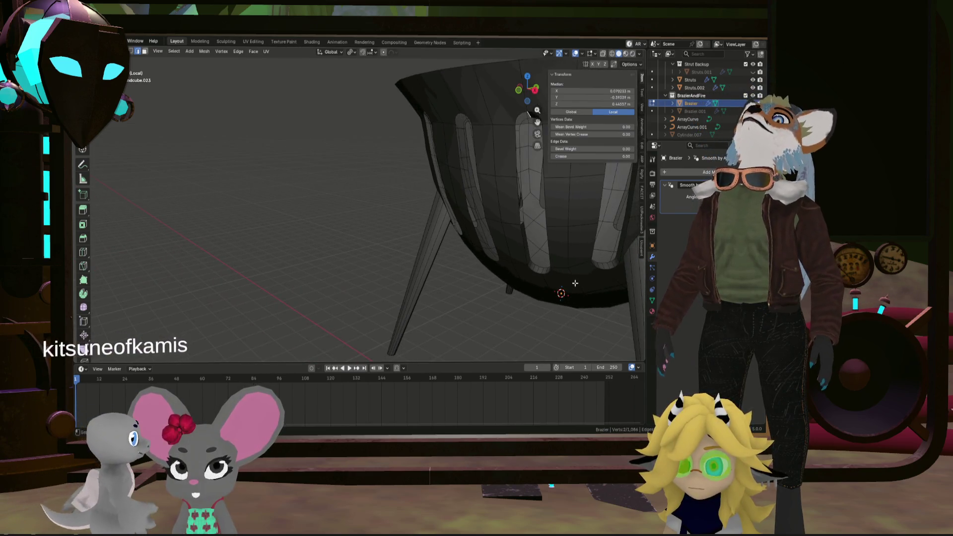
pyautogui.click(558, 285)
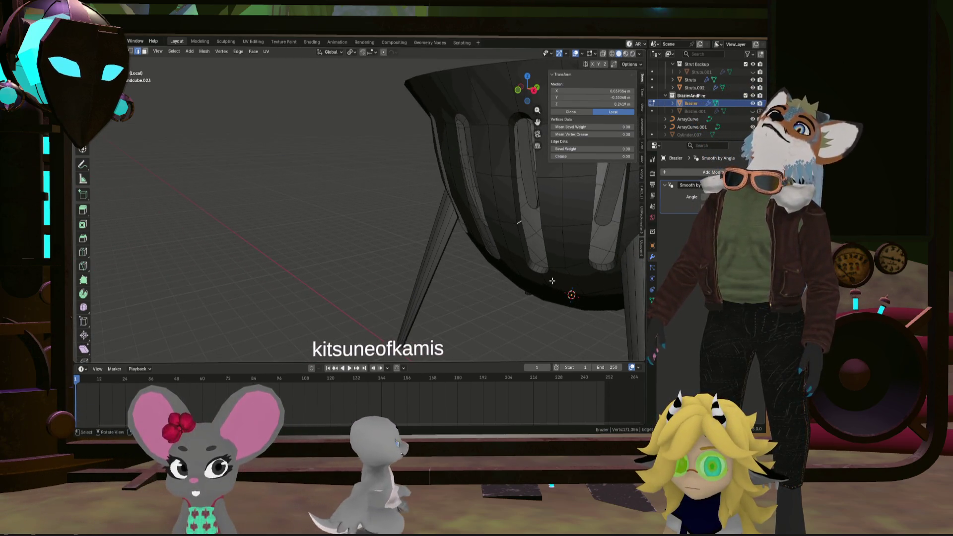
pyautogui.moveTo(559, 285)
pyautogui.mouseDown(button='middle')
pyautogui.moveTo(513, 242)
pyautogui.moveTo(573, 284)
pyautogui.mouseUp(button='middle')
pyautogui.scroll(4, 512, 241)
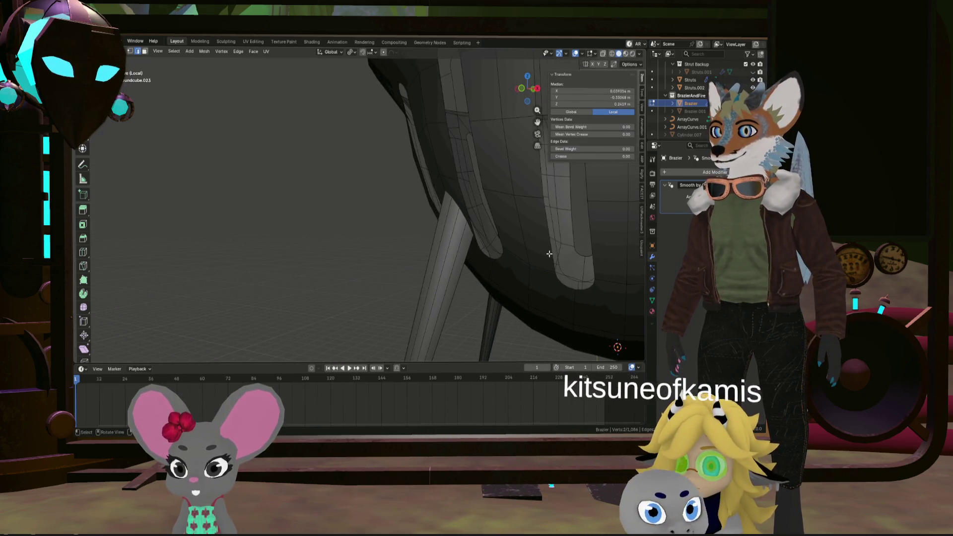
pyautogui.click(552, 236)
pyautogui.moveTo(552, 235); pyautogui.dragTo(532, 214, button='middle')
pyautogui.click(532, 217)
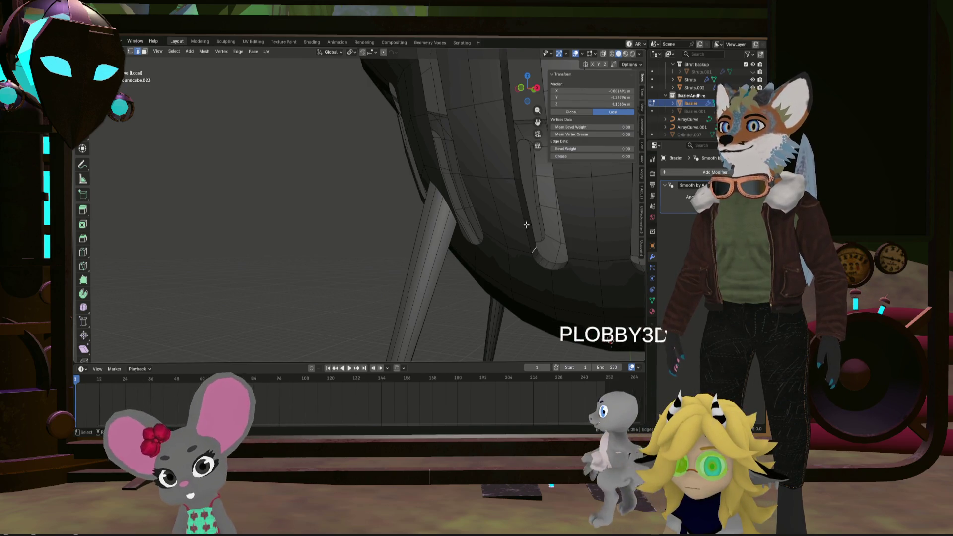
pyautogui.moveTo(531, 221); pyautogui.dragTo(466, 206, button='middle')
pyautogui.click(447, 202)
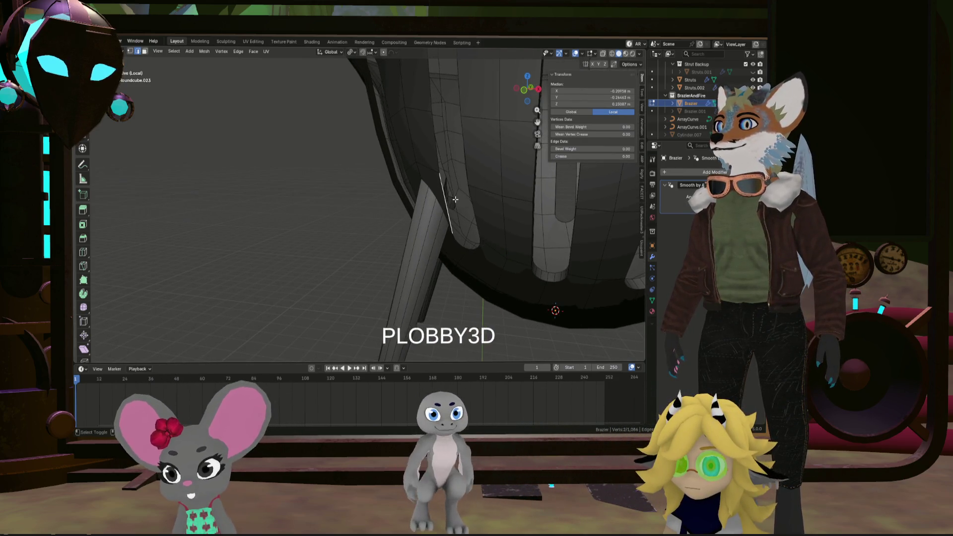
pyautogui.scroll(3, 452, 209)
pyautogui.click(458, 220)
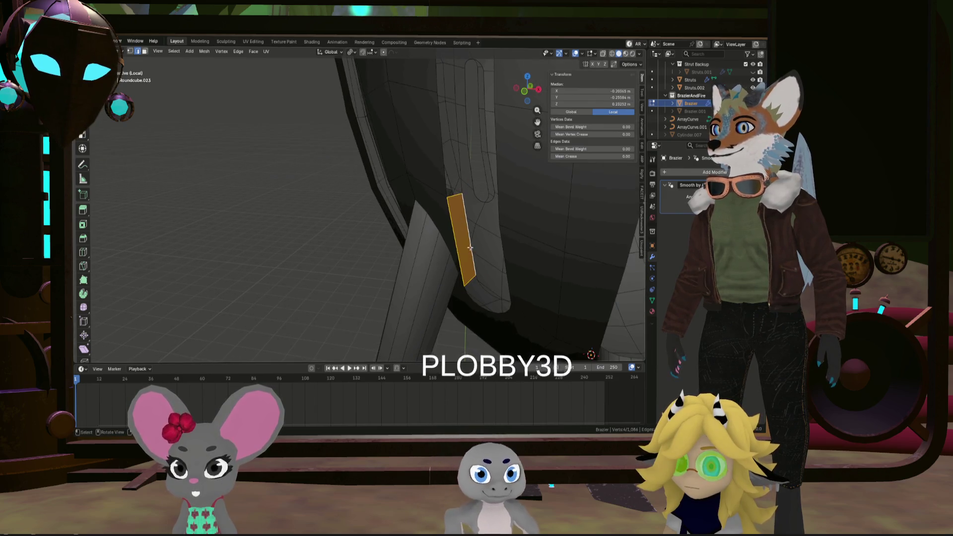
pyautogui.scroll(2, 459, 219)
pyautogui.click(463, 217)
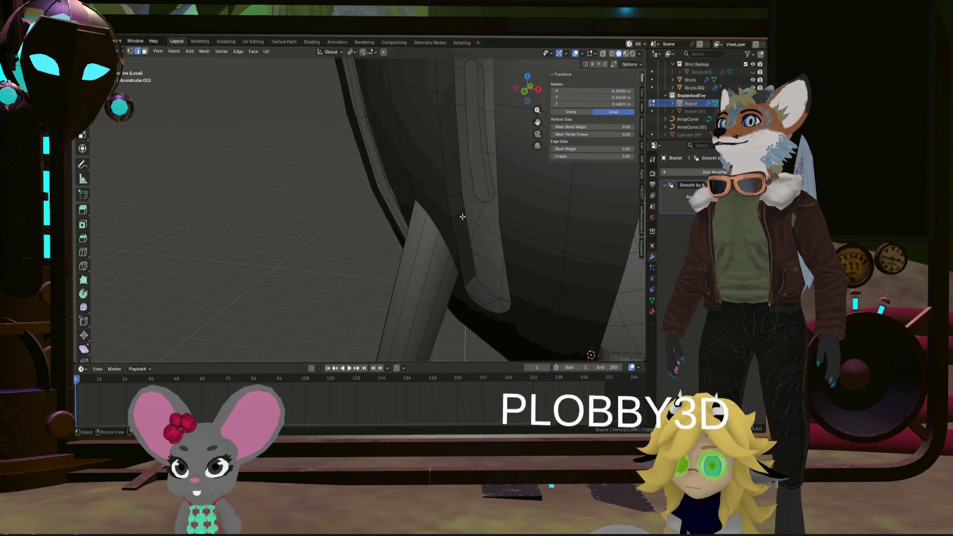
pyautogui.click(462, 217)
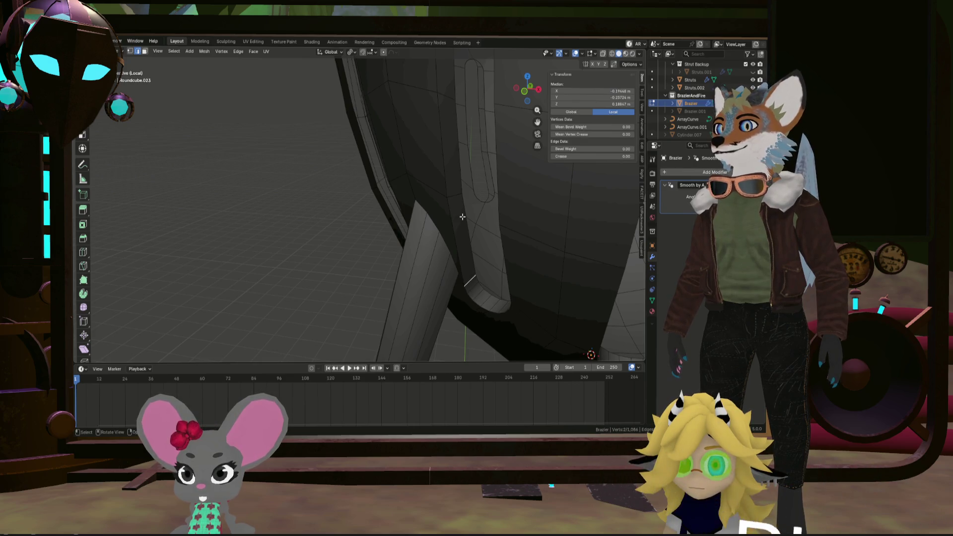
pyautogui.scroll(-5, 462, 217)
pyautogui.scroll(6, 413, 275)
pyautogui.click(413, 274)
pyautogui.scroll(-3, 436, 259)
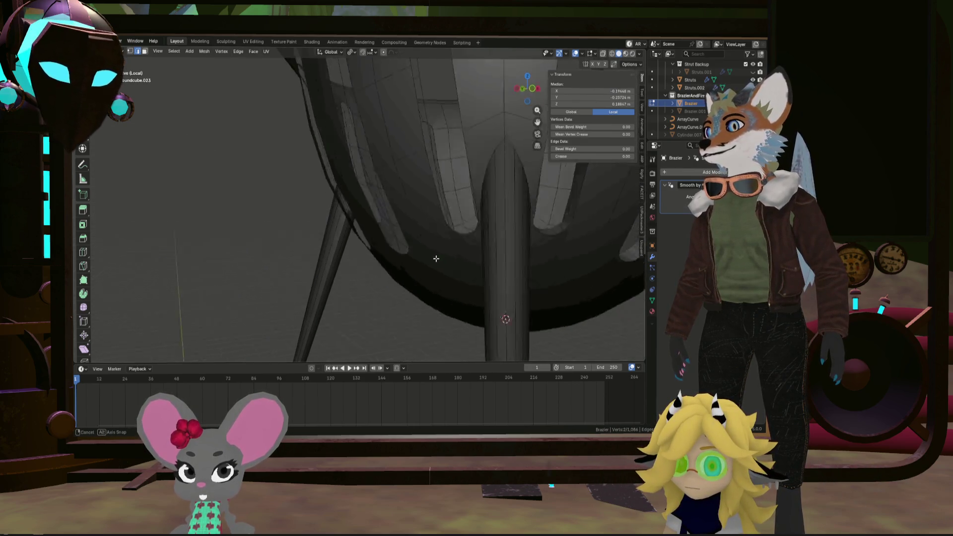
pyautogui.moveTo(436, 259); pyautogui.dragTo(442, 229, button='middle')
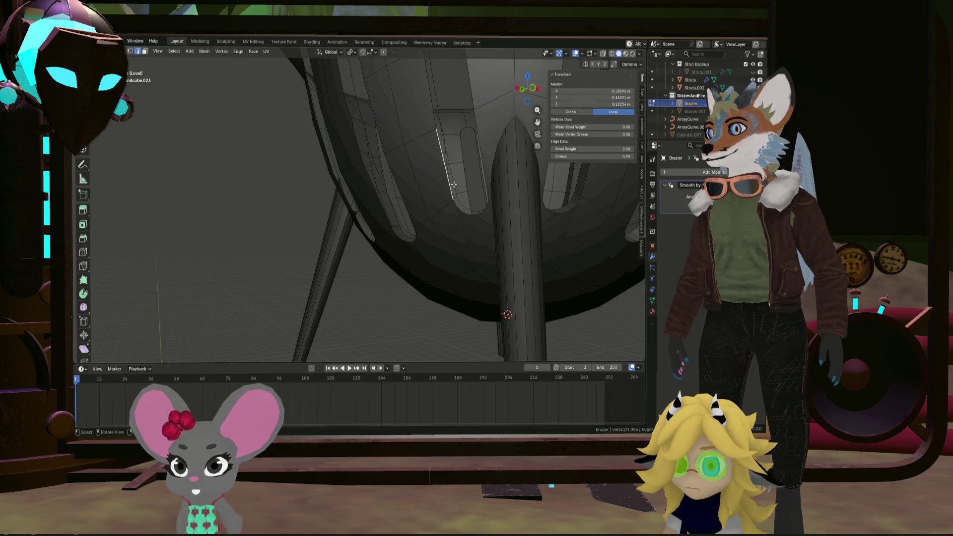
pyautogui.keyDown('shift'); pyautogui.click(447, 189); pyautogui.keyUp('shift')
pyautogui.moveTo(447, 190)
pyautogui.mouseDown(button='middle')
pyautogui.moveTo(449, 164)
pyautogui.moveTo(437, 148)
pyautogui.moveTo(436, 224)
pyautogui.mouseUp(button='middle')
pyautogui.click(436, 225)
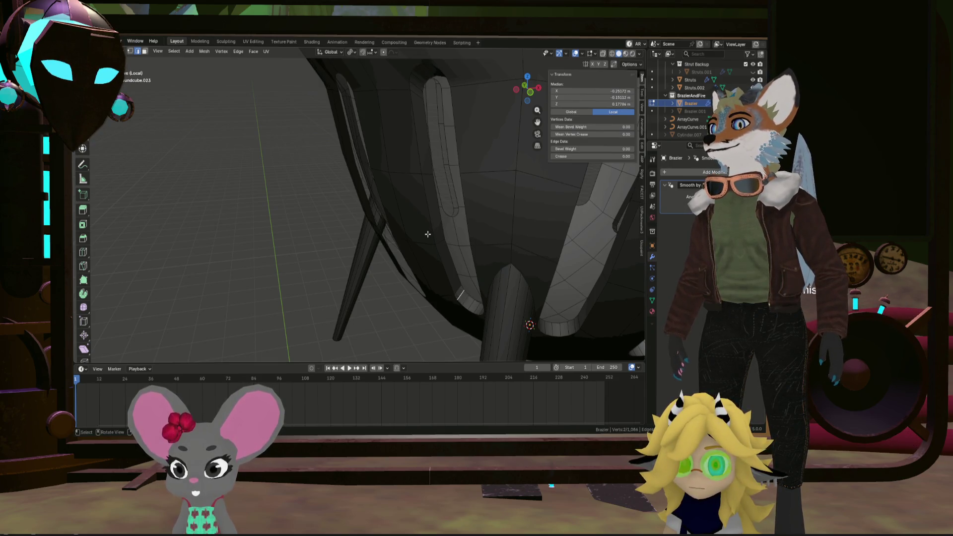
pyautogui.click(428, 234)
pyautogui.moveTo(428, 234)
pyautogui.mouseDown(button='middle')
pyautogui.moveTo(426, 255)
pyautogui.moveTo(457, 222)
pyautogui.mouseUp(button='middle')
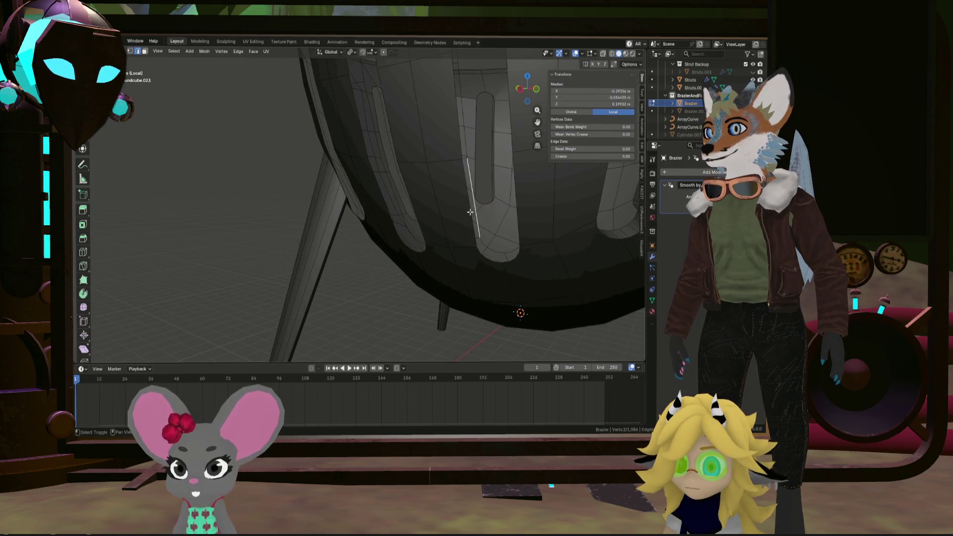
pyautogui.moveTo(478, 244)
pyautogui.mouseDown(button='middle')
pyautogui.moveTo(483, 259)
pyautogui.moveTo(503, 262)
pyautogui.moveTo(480, 263)
pyautogui.mouseUp(button='middle')
pyautogui.click(485, 255)
pyautogui.click(504, 262)
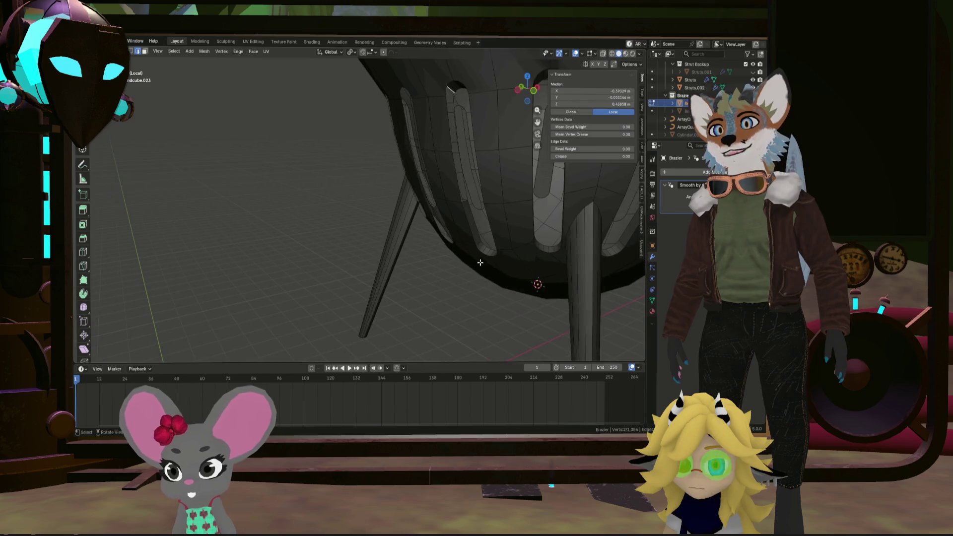
pyautogui.scroll(2, 444, 241)
pyautogui.moveTo(454, 233); pyautogui.dragTo(464, 205, button='middle')
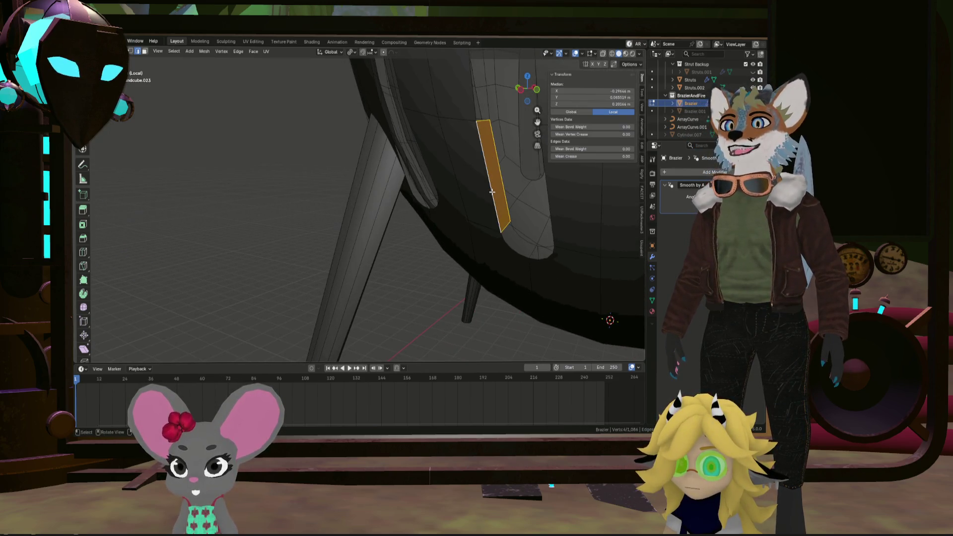
pyautogui.click(484, 128)
pyautogui.moveTo(484, 128); pyautogui.dragTo(479, 156, button='middle')
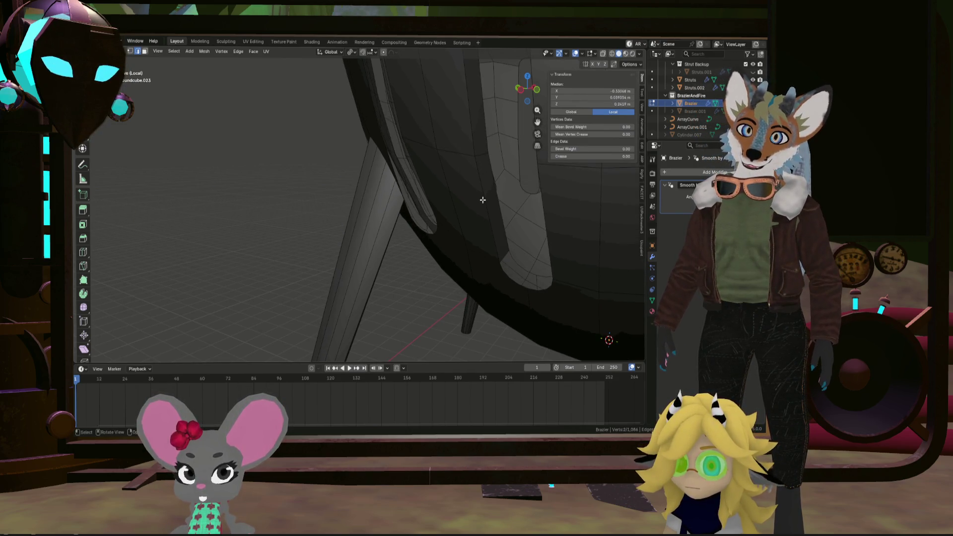
pyautogui.moveTo(483, 198)
pyautogui.mouseDown(button='middle')
pyautogui.moveTo(468, 213)
pyautogui.moveTo(429, 188)
pyautogui.mouseUp(button='middle')
pyautogui.click(429, 188)
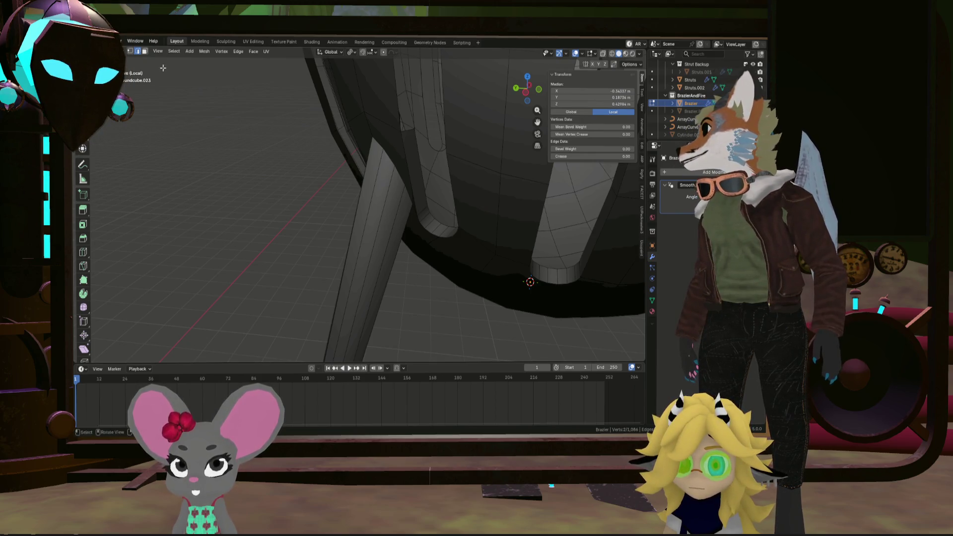
pyautogui.moveTo(286, 144)
pyautogui.mouseDown(button='middle')
pyautogui.moveTo(411, 140)
pyautogui.moveTo(422, 212)
pyautogui.moveTo(449, 215)
pyautogui.moveTo(418, 226)
pyautogui.moveTo(448, 225)
pyautogui.moveTo(442, 182)
pyautogui.mouseUp(button='middle')
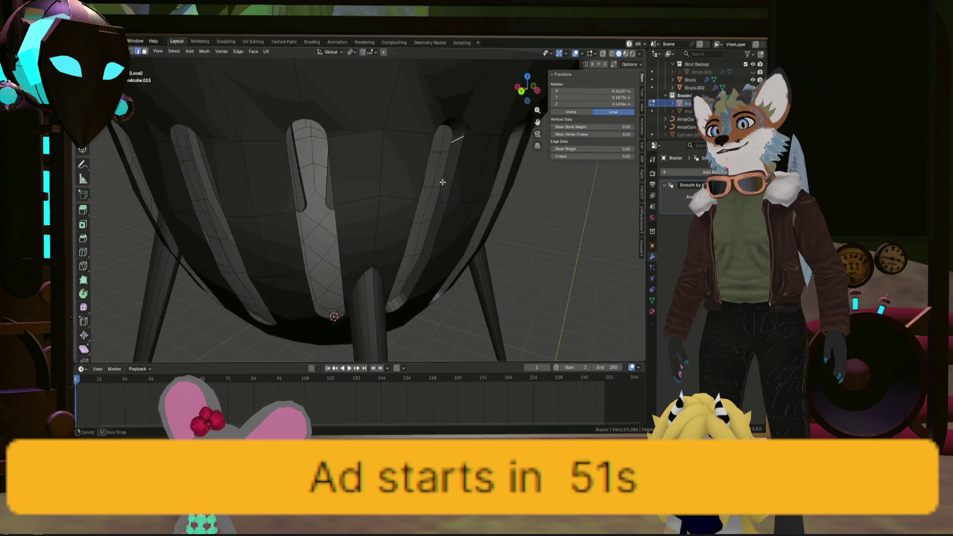
pyautogui.moveTo(457, 135)
pyautogui.mouseDown(button='middle')
pyautogui.moveTo(439, 199)
pyautogui.moveTo(421, 212)
pyautogui.moveTo(434, 215)
pyautogui.moveTo(453, 253)
pyautogui.moveTo(436, 202)
pyautogui.moveTo(423, 219)
pyautogui.moveTo(426, 207)
pyautogui.moveTo(412, 199)
pyautogui.moveTo(417, 211)
pyautogui.mouseUp(button='middle')
pyautogui.scroll(5, 363, 148)
pyautogui.scroll(-5, 362, 148)
pyautogui.click(467, 210)
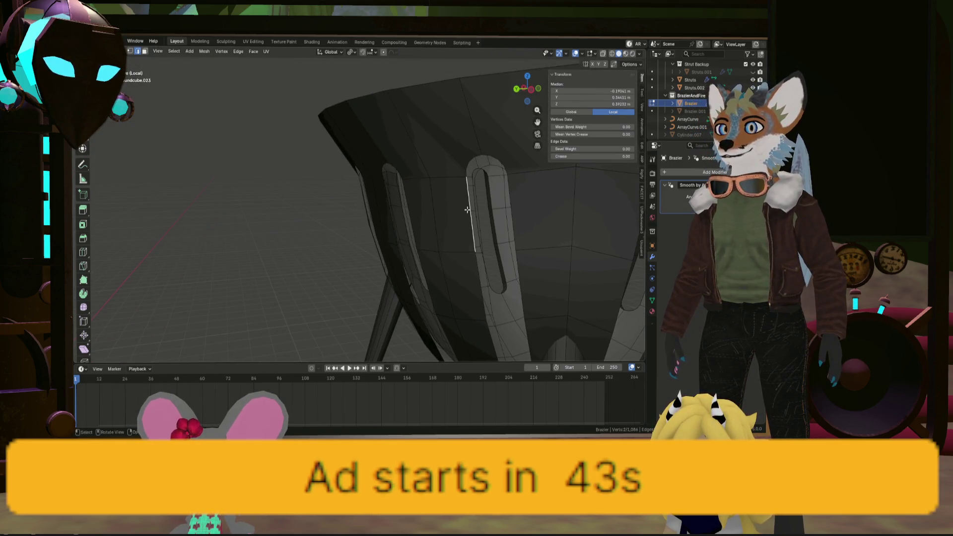
pyautogui.moveTo(486, 222); pyautogui.dragTo(474, 219, button='middle')
pyautogui.scroll(-4, 369, 162)
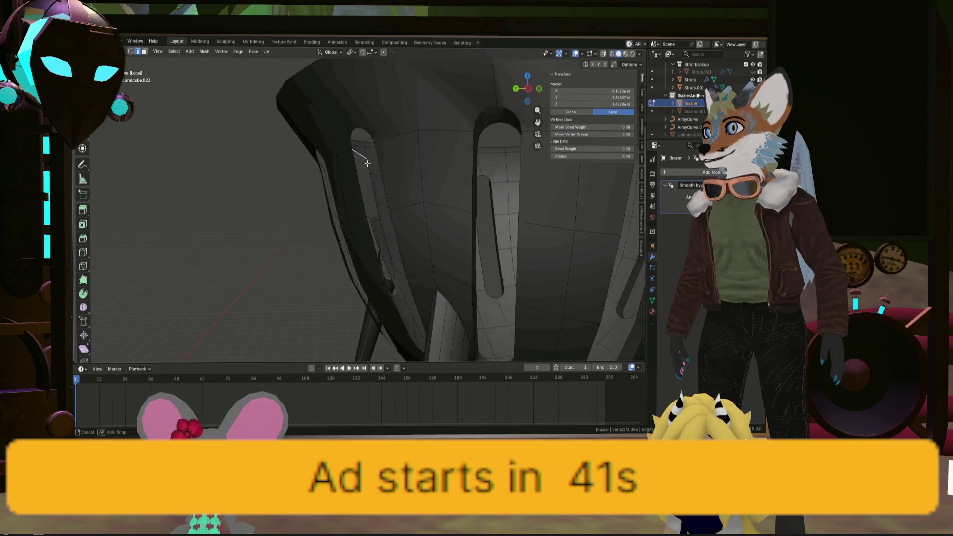
pyautogui.moveTo(369, 162)
pyautogui.mouseDown(button='middle')
pyautogui.moveTo(392, 168)
pyautogui.moveTo(459, 241)
pyautogui.moveTo(397, 233)
pyautogui.mouseUp(button='middle')
pyautogui.scroll(2, 392, 168)
pyautogui.click(377, 135)
pyautogui.scroll(-3, 398, 173)
pyautogui.scroll(2, 460, 240)
pyautogui.click(436, 272)
pyautogui.scroll(1, 397, 233)
pyautogui.click(397, 233)
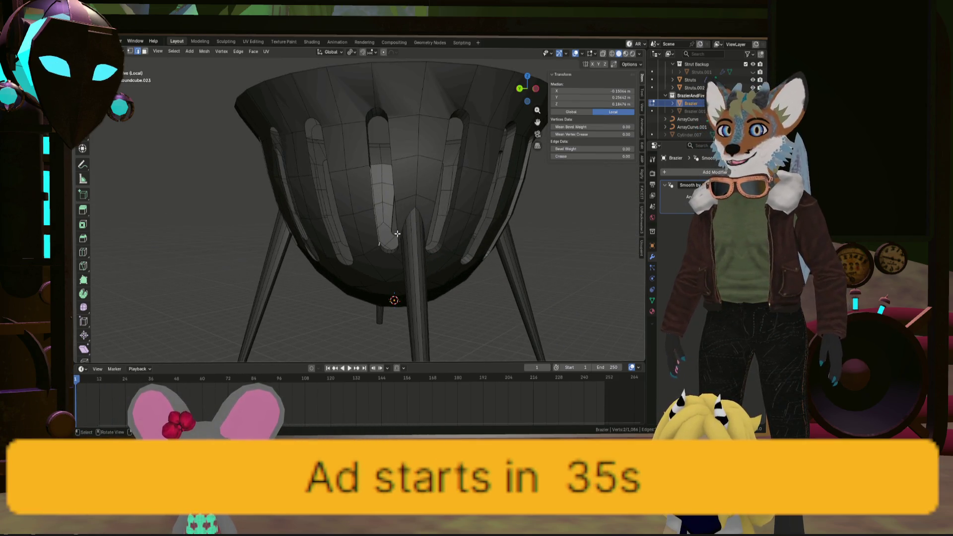
pyautogui.moveTo(397, 233)
pyautogui.mouseDown(button='middle')
pyautogui.moveTo(379, 196)
pyautogui.moveTo(427, 219)
pyautogui.mouseUp(button='middle')
pyautogui.scroll(-4, 427, 218)
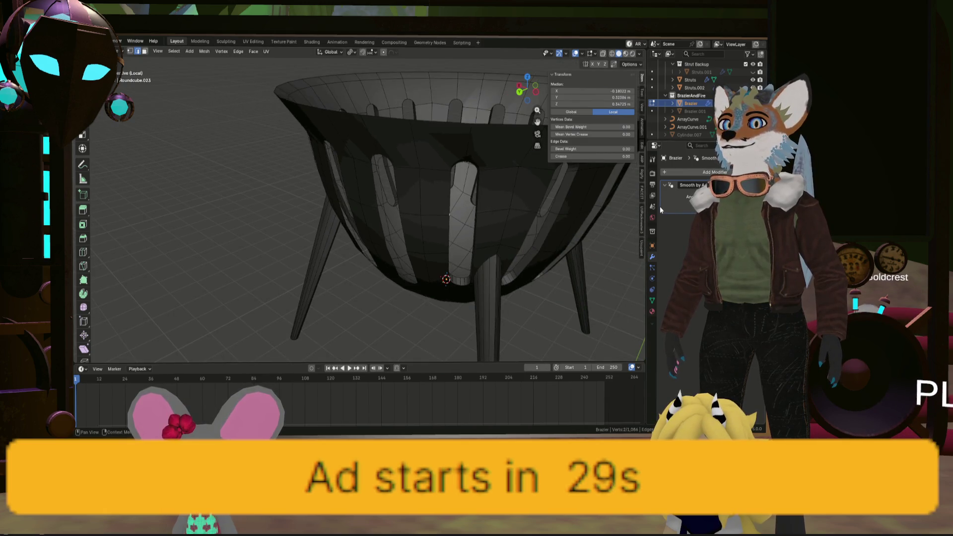
pyautogui.moveTo(482, 174); pyautogui.dragTo(464, 144, button='middle')
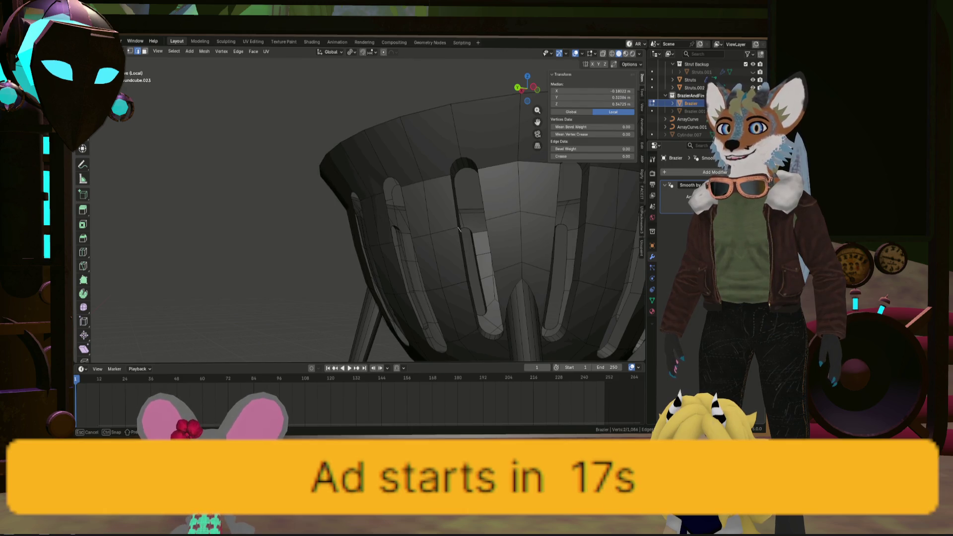
pyautogui.moveTo(459, 229)
pyautogui.mouseDown(button='middle')
pyautogui.moveTo(478, 135)
pyautogui.moveTo(502, 196)
pyautogui.moveTo(549, 180)
pyautogui.moveTo(515, 221)
pyautogui.moveTo(499, 224)
pyautogui.mouseUp(button='middle')
pyautogui.scroll(5, 499, 224)
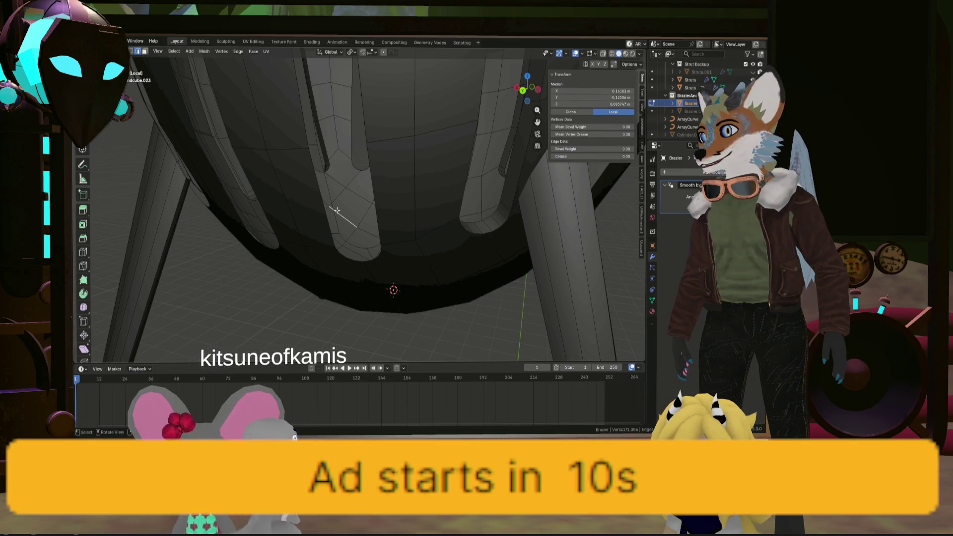
pyautogui.click(331, 195)
pyautogui.click(322, 194)
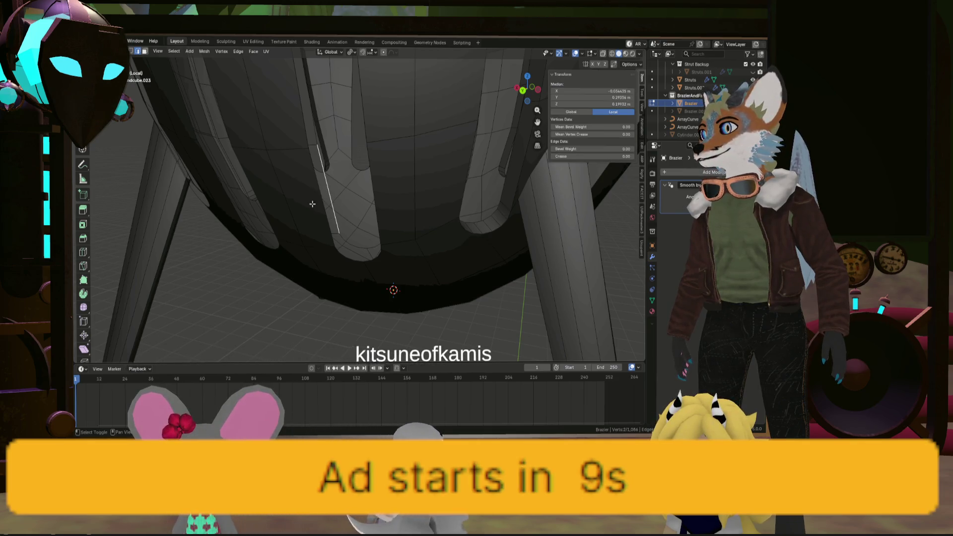
pyautogui.moveTo(313, 147)
pyautogui.mouseDown(button='middle')
pyautogui.moveTo(372, 217)
pyautogui.moveTo(318, 206)
pyautogui.mouseUp(button='middle')
pyautogui.click(373, 218)
pyautogui.click(316, 204)
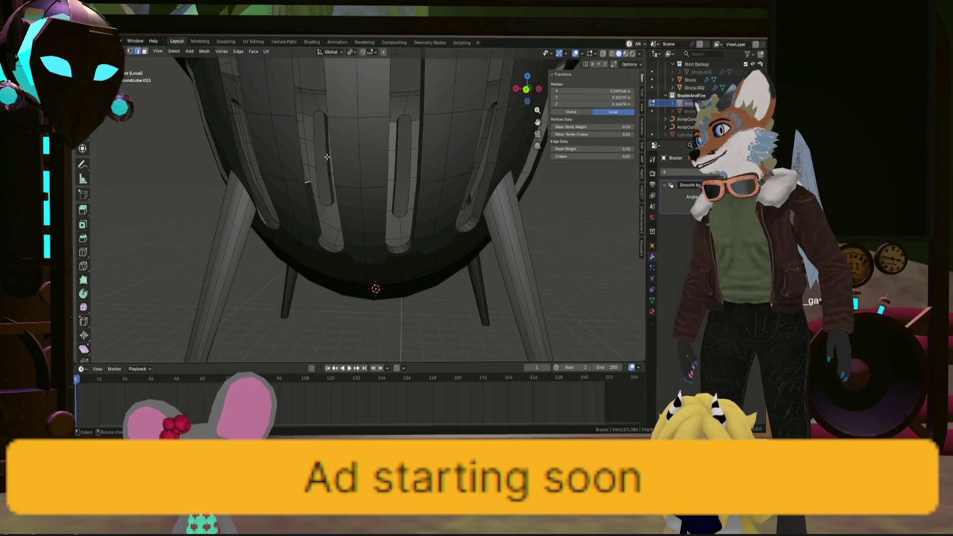
pyautogui.moveTo(325, 158)
pyautogui.mouseDown(button='middle')
pyautogui.moveTo(360, 194)
pyautogui.moveTo(389, 192)
pyautogui.moveTo(424, 243)
pyautogui.mouseUp(button='middle')
pyautogui.scroll(3, 372, 177)
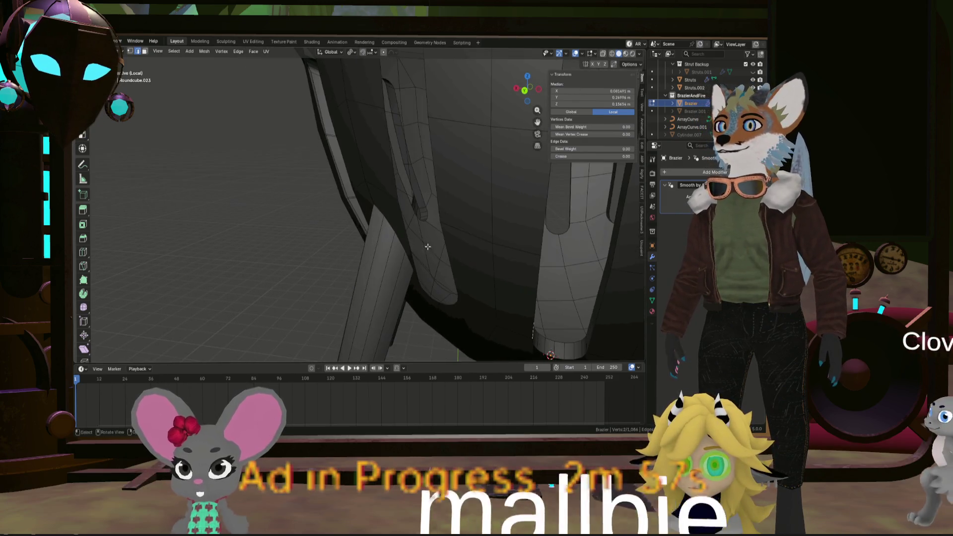
pyautogui.click(421, 235)
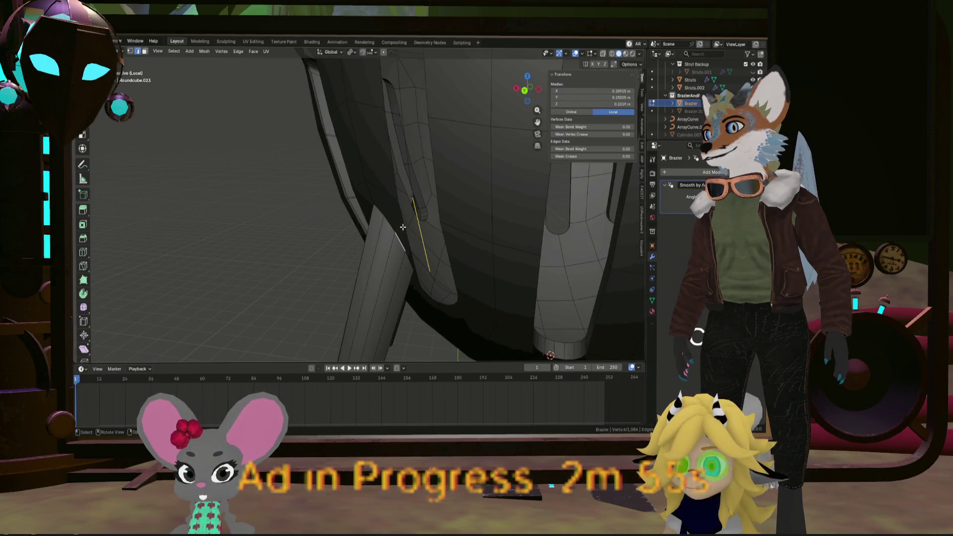
pyautogui.keyDown('shift'); pyautogui.click(403, 222); pyautogui.keyUp('shift')
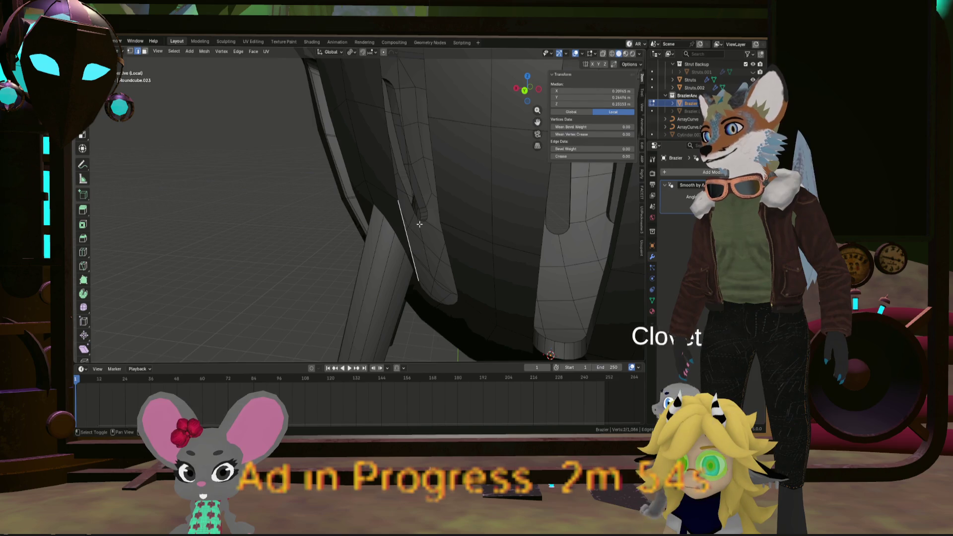
pyautogui.click(407, 200)
pyautogui.scroll(-5, 407, 200)
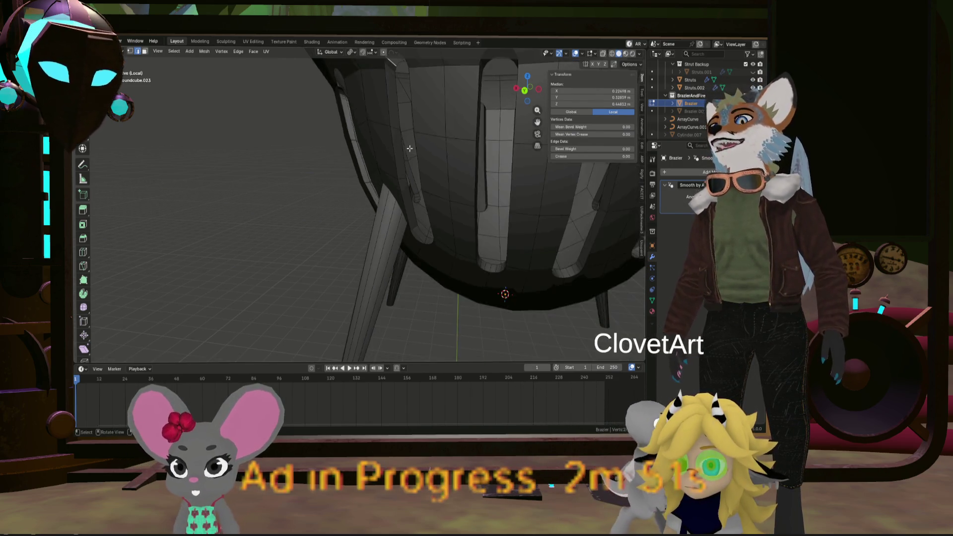
pyautogui.moveTo(426, 188)
pyautogui.mouseDown(button='middle')
pyautogui.moveTo(517, 158)
pyautogui.moveTo(417, 226)
pyautogui.mouseUp(button='middle')
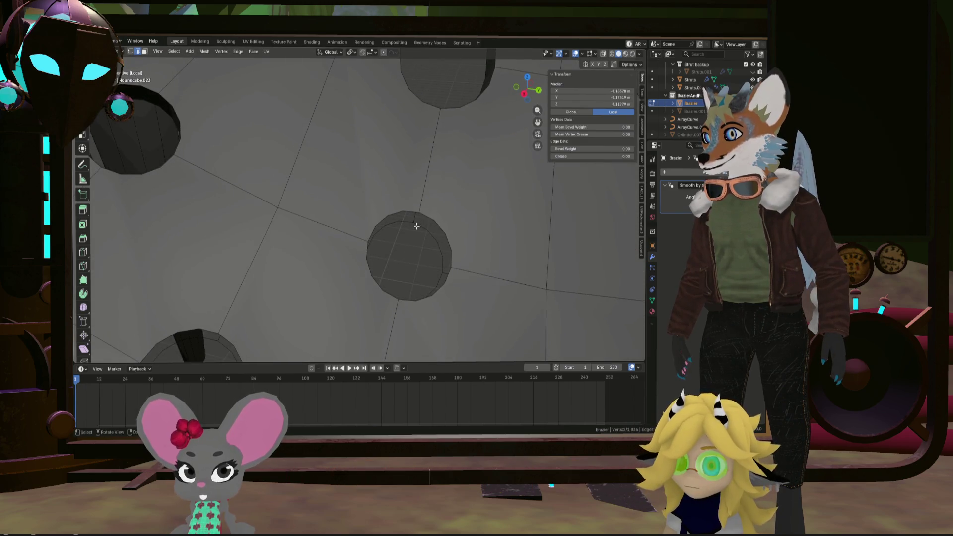
pyautogui.click(429, 227)
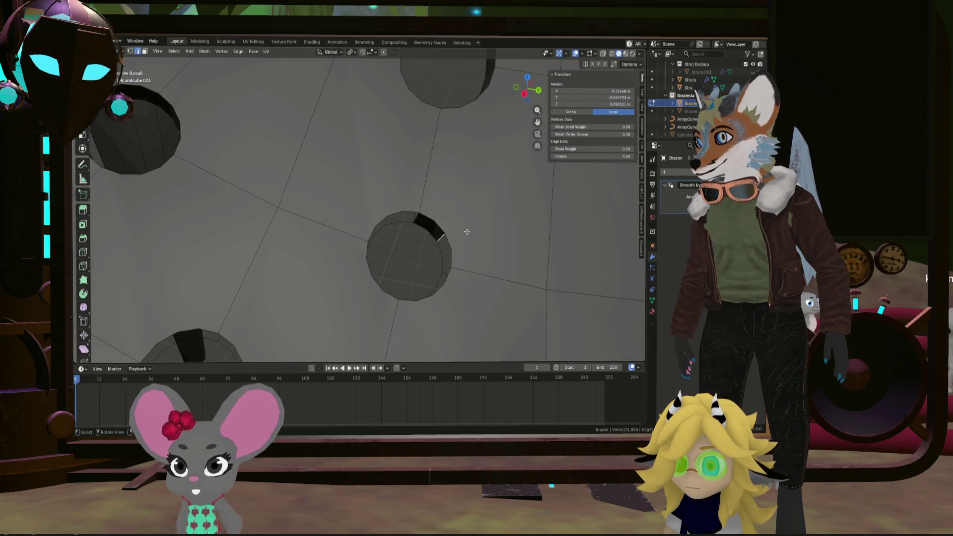
pyautogui.keyDown('shift'); pyautogui.moveTo(486, 255); pyautogui.dragTo(480, 220, button='middle'); pyautogui.keyUp('shift')
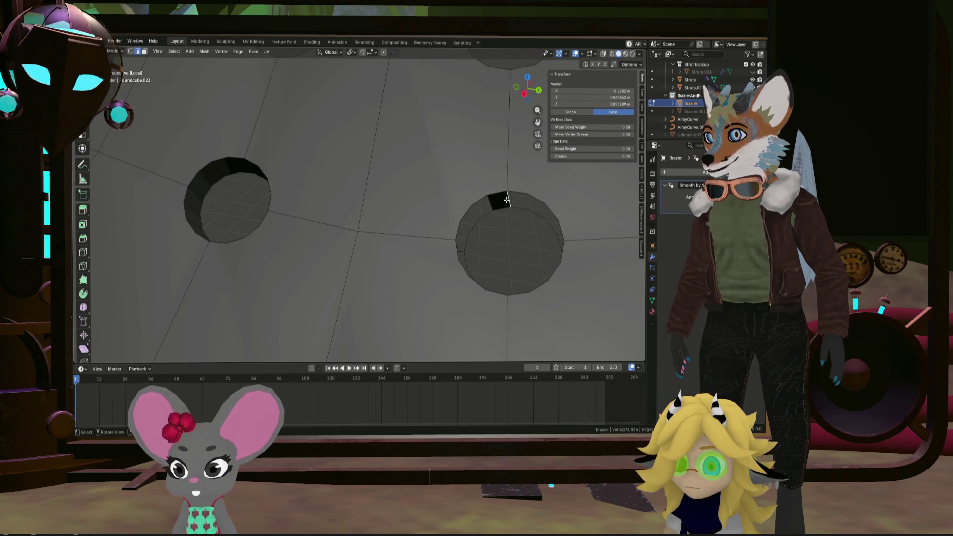
pyautogui.scroll(-5, 514, 201)
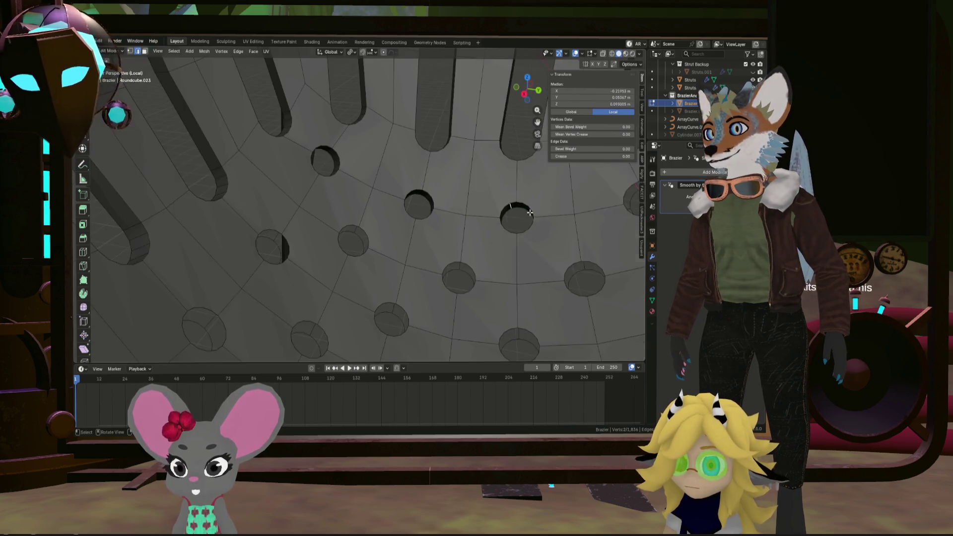
pyautogui.keyDown('shift'); pyautogui.moveTo(596, 203); pyautogui.dragTo(498, 208, button='middle'); pyautogui.keyUp('shift')
pyautogui.scroll(4, 498, 208)
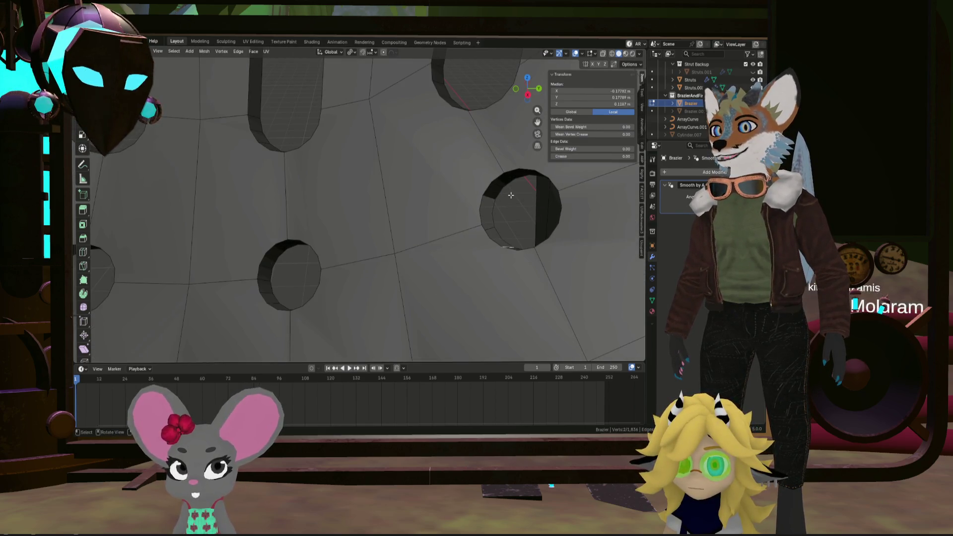
pyautogui.scroll(-5, 511, 195)
pyautogui.moveTo(511, 199); pyautogui.dragTo(452, 209, button='middle')
pyautogui.scroll(8, 452, 208)
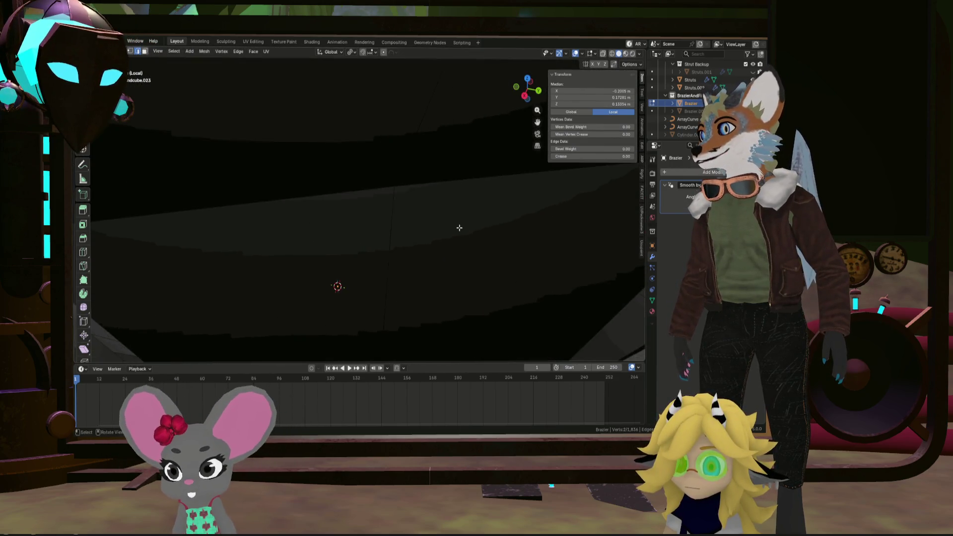
pyautogui.scroll(-6, 459, 227)
pyautogui.moveTo(381, 196)
pyautogui.mouseDown(button='middle')
pyautogui.moveTo(304, 123)
pyautogui.moveTo(379, 249)
pyautogui.mouseUp(button='middle')
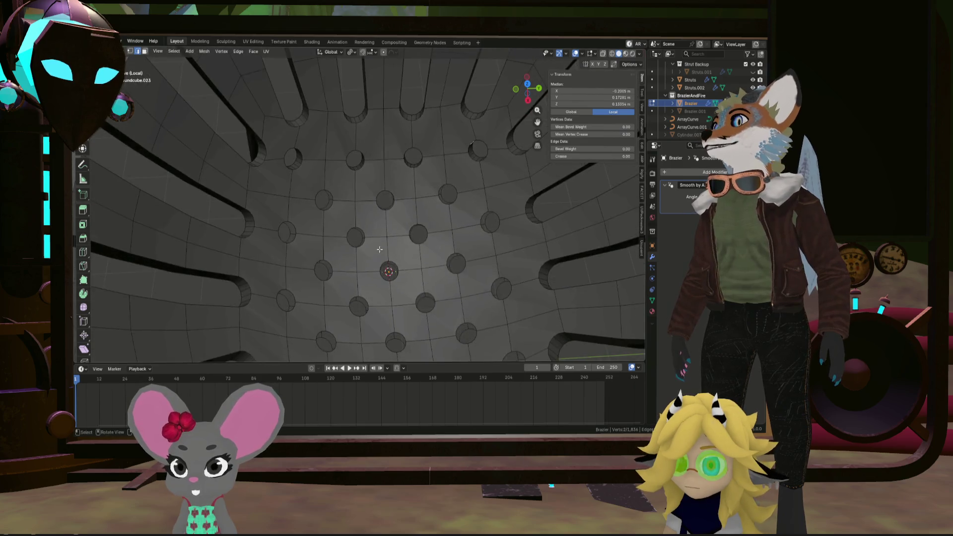
pyautogui.scroll(3, 380, 249)
pyautogui.scroll(3, 333, 188)
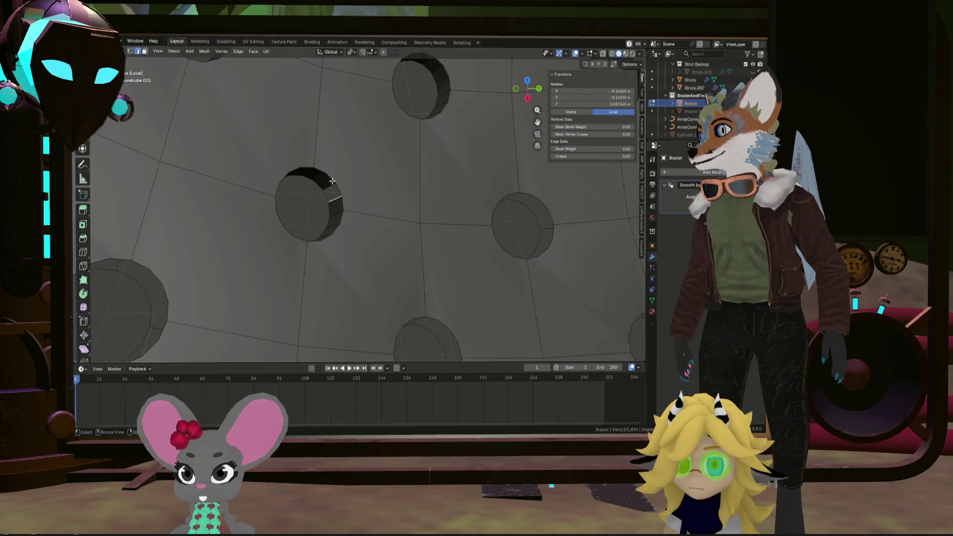
pyautogui.moveTo(488, 208); pyautogui.dragTo(439, 206, button='middle')
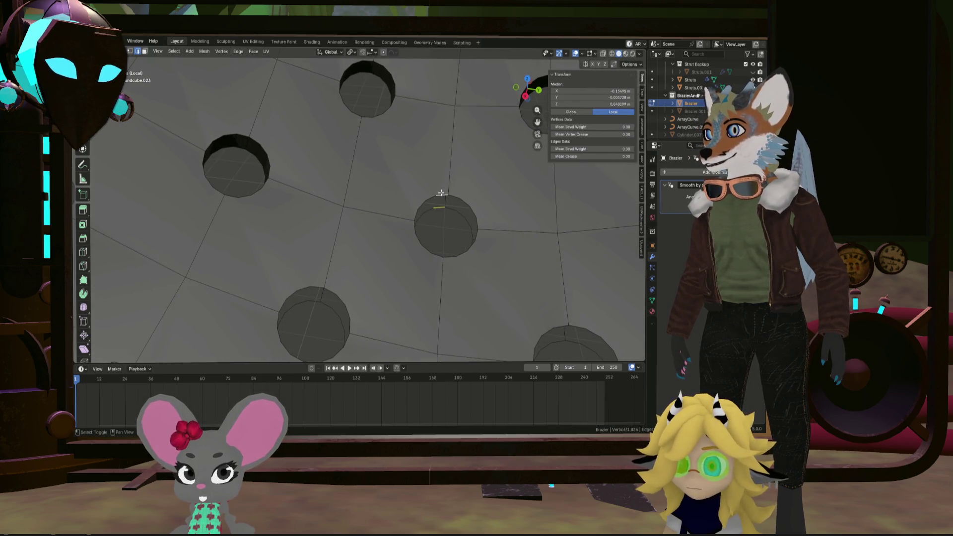
pyautogui.click(466, 199)
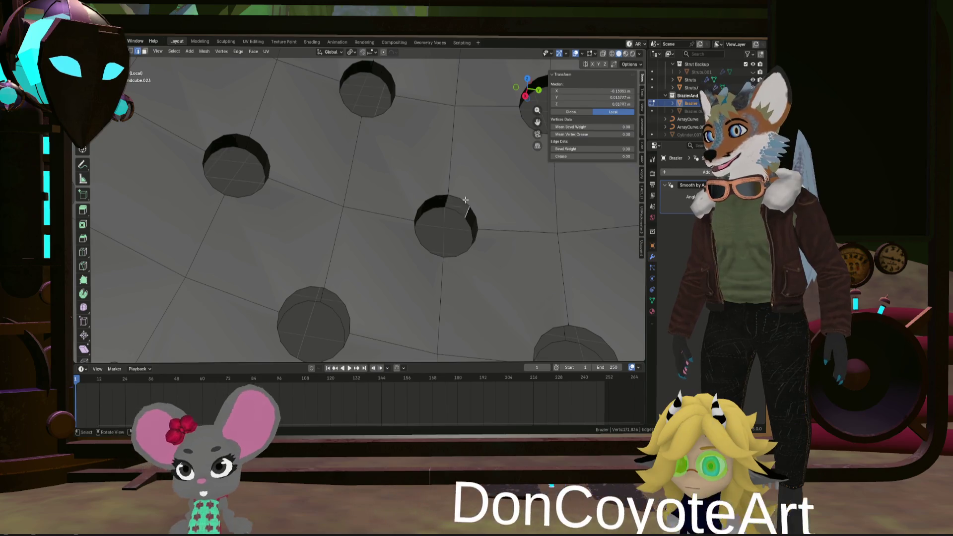
pyautogui.moveTo(466, 199)
pyautogui.mouseDown(button='middle')
pyautogui.moveTo(389, 185)
pyautogui.moveTo(440, 188)
pyautogui.moveTo(436, 170)
pyautogui.mouseUp(button='middle')
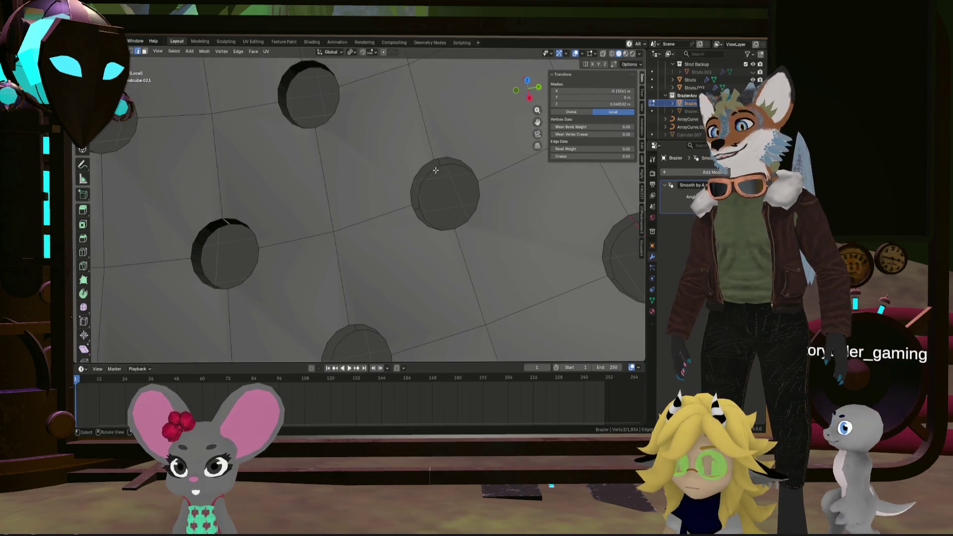
pyautogui.click(435, 169)
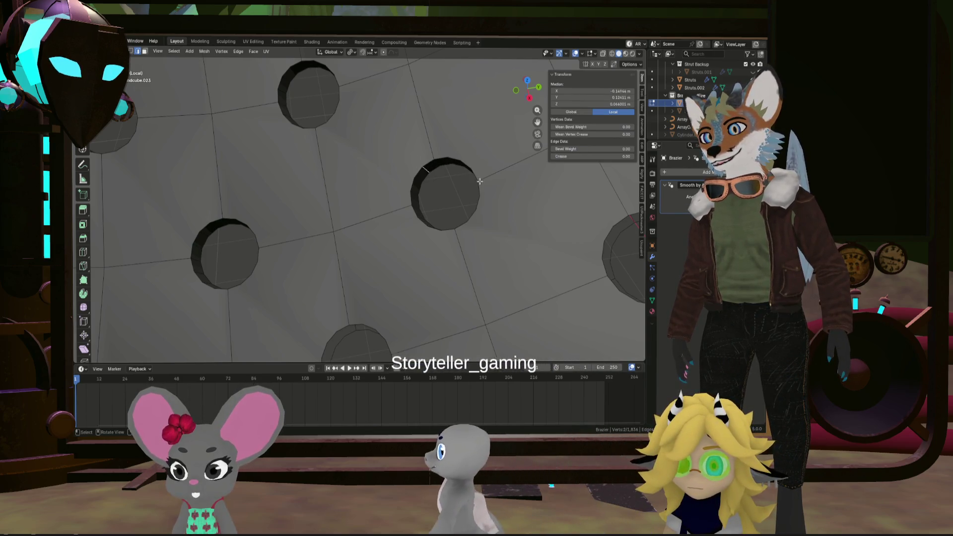
pyautogui.moveTo(436, 164); pyautogui.dragTo(372, 178, button='middle')
pyautogui.scroll(-2, 372, 178)
pyautogui.moveTo(502, 204)
pyautogui.mouseDown(button='middle')
pyautogui.moveTo(453, 259)
pyautogui.moveTo(451, 240)
pyautogui.mouseUp(button='middle')
pyautogui.click(438, 232)
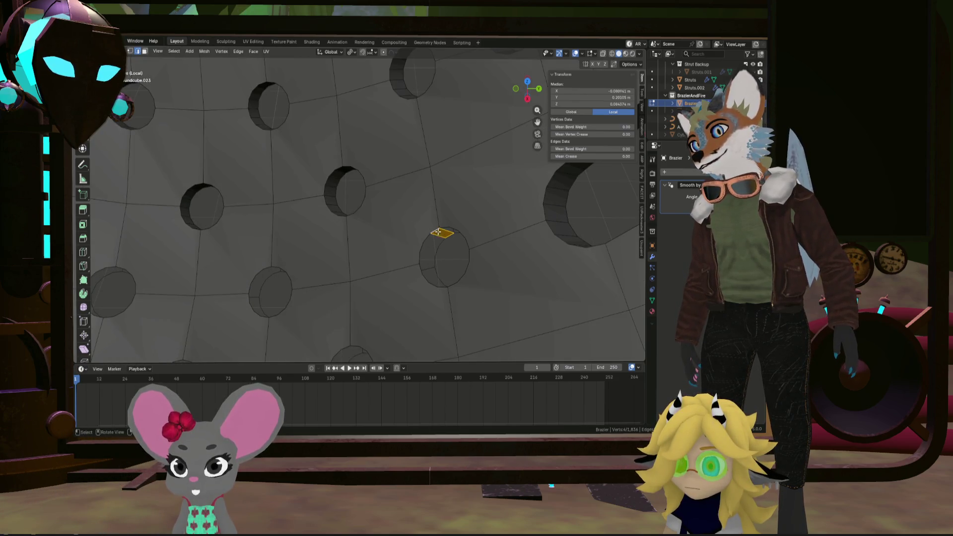
pyautogui.moveTo(444, 238); pyautogui.dragTo(426, 213, button='middle')
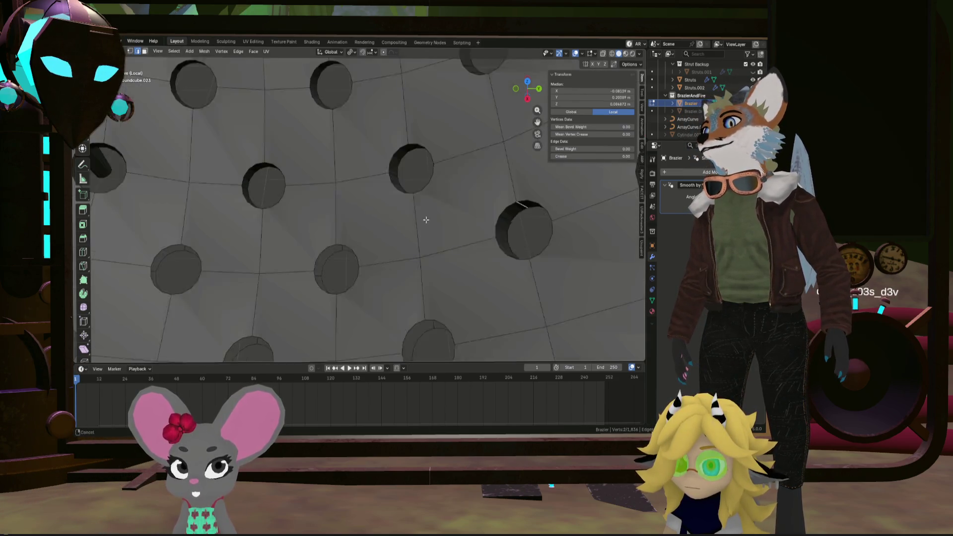
pyautogui.scroll(3, 392, 226)
pyautogui.click(354, 229)
pyautogui.click(346, 241)
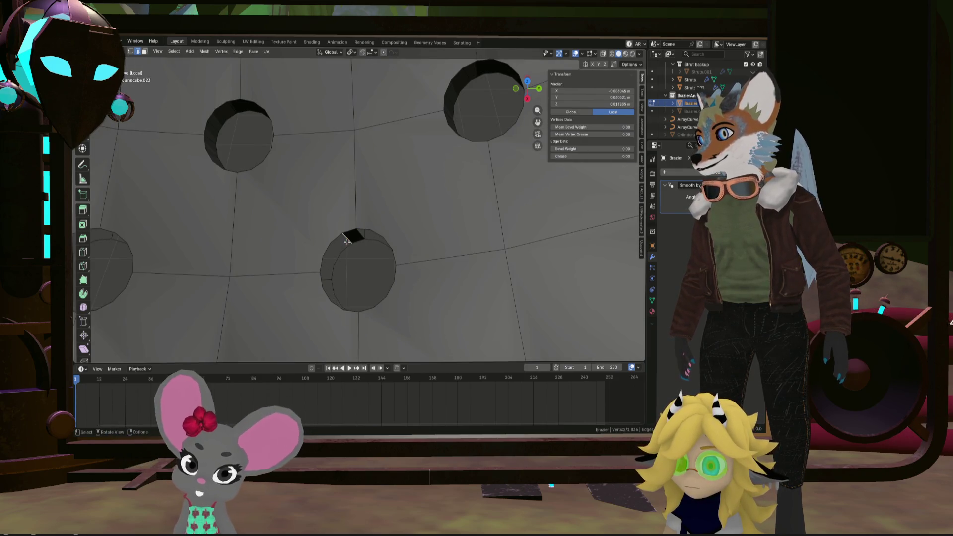
pyautogui.click(357, 234)
pyautogui.moveTo(356, 234)
pyautogui.mouseDown(button='middle')
pyautogui.moveTo(287, 213)
pyautogui.moveTo(309, 233)
pyautogui.mouseUp(button='middle')
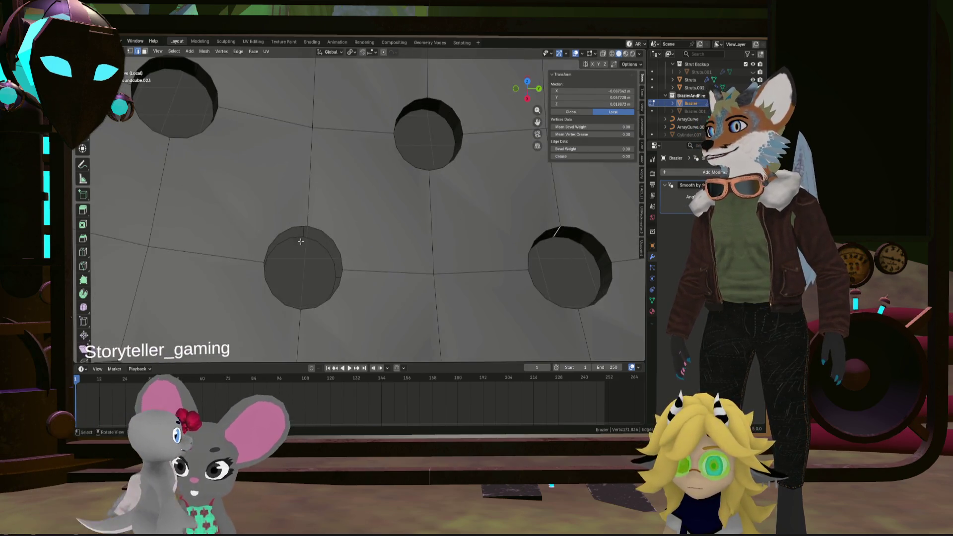
pyautogui.click(309, 231)
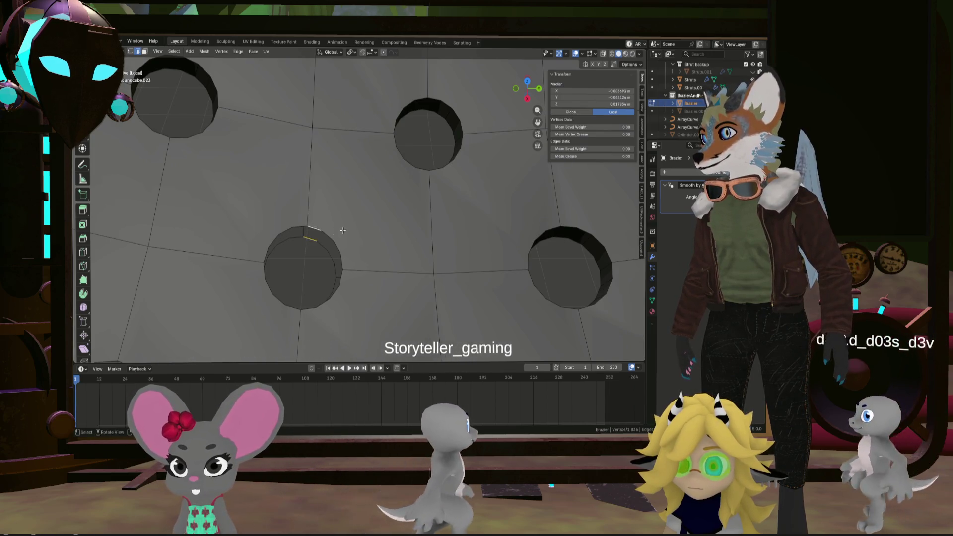
pyautogui.click(321, 231)
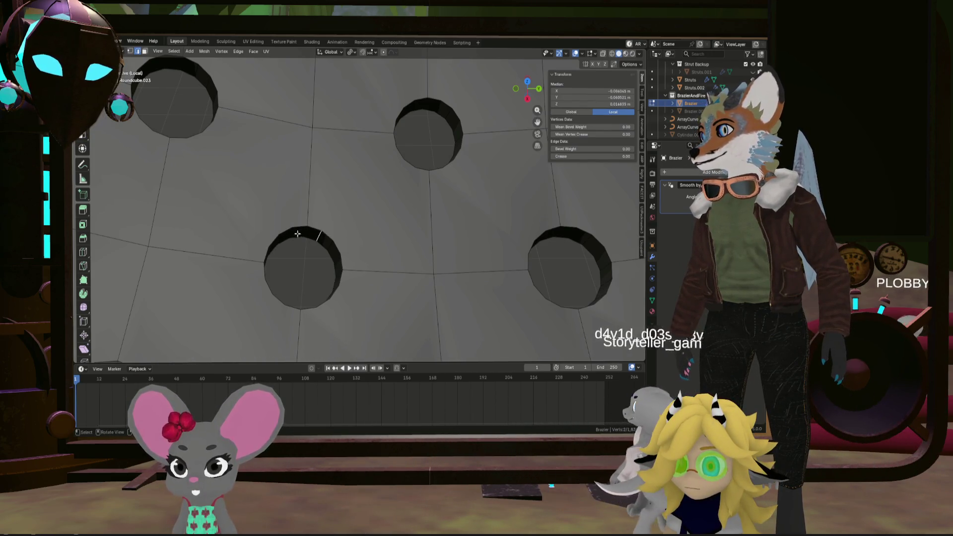
pyautogui.moveTo(321, 231)
pyautogui.mouseDown(button='middle')
pyautogui.moveTo(413, 252)
pyautogui.moveTo(228, 219)
pyautogui.moveTo(208, 195)
pyautogui.mouseUp(button='middle')
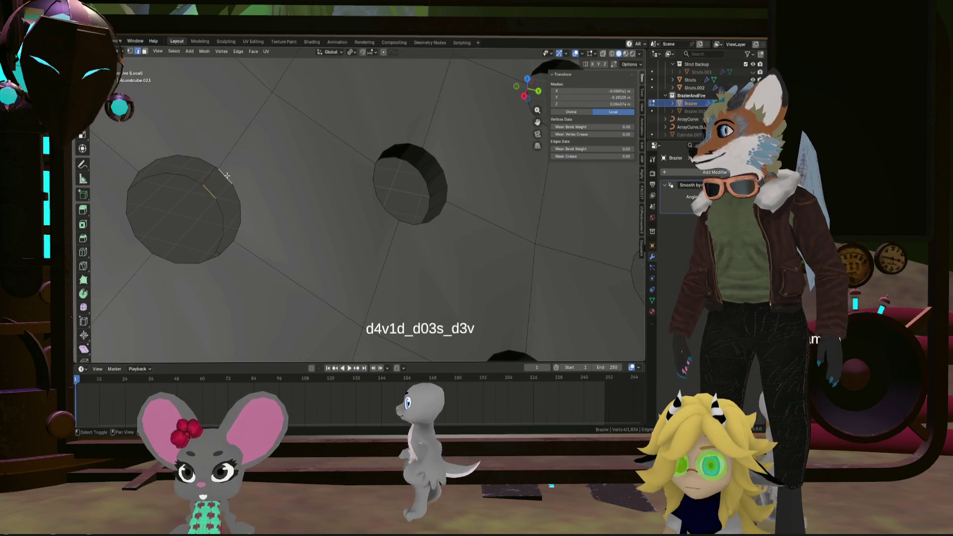
pyautogui.click(212, 184)
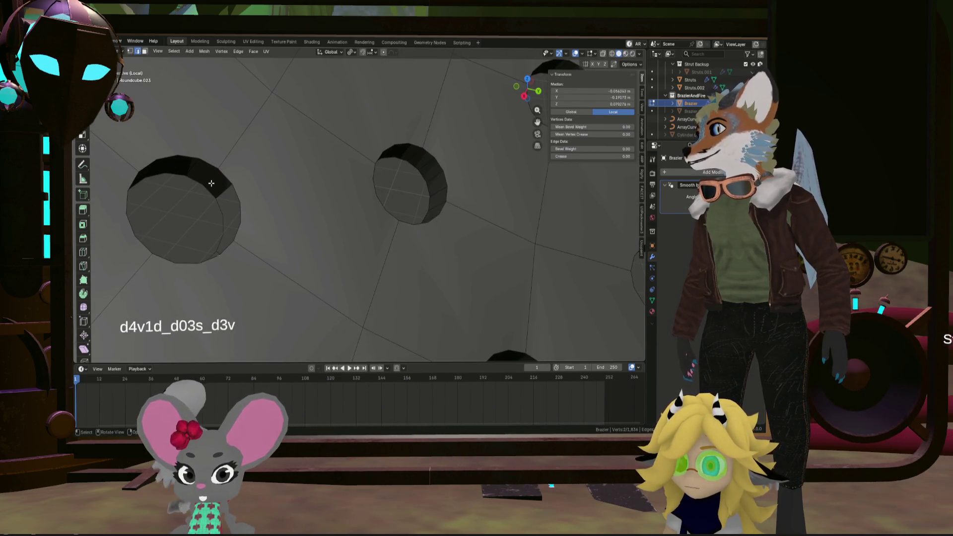
pyautogui.click(214, 188)
pyautogui.scroll(-5, 223, 196)
pyautogui.moveTo(222, 196)
pyautogui.mouseDown(button='middle')
pyautogui.moveTo(209, 177)
pyautogui.moveTo(238, 238)
pyautogui.moveTo(351, 236)
pyautogui.moveTo(349, 248)
pyautogui.mouseUp(button='middle')
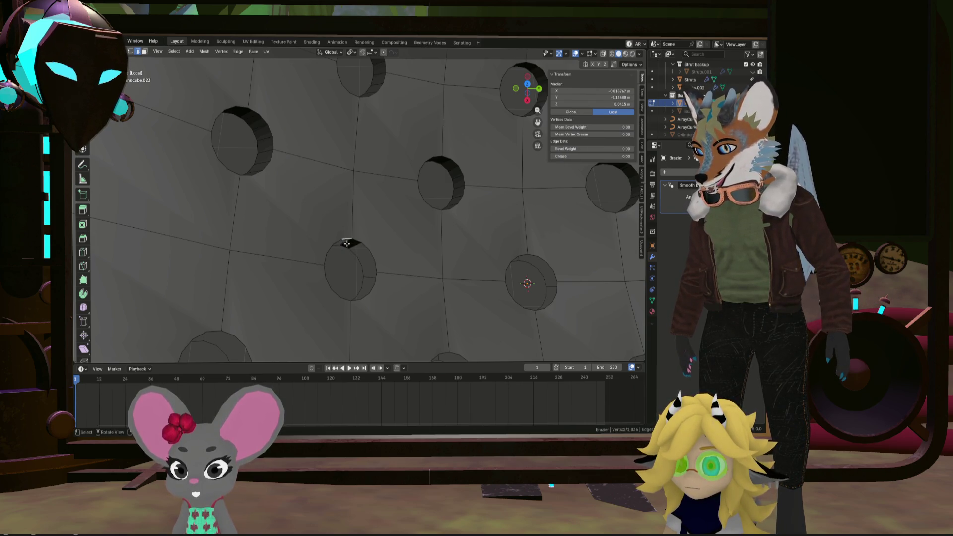
pyautogui.moveTo(379, 247); pyautogui.dragTo(389, 217, button='middle')
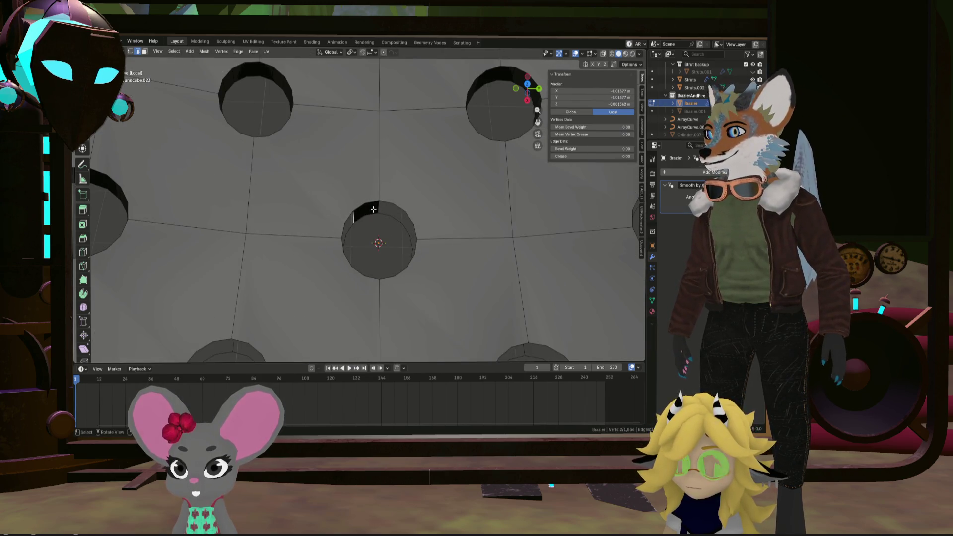
pyautogui.moveTo(387, 214); pyautogui.dragTo(360, 210, button='middle')
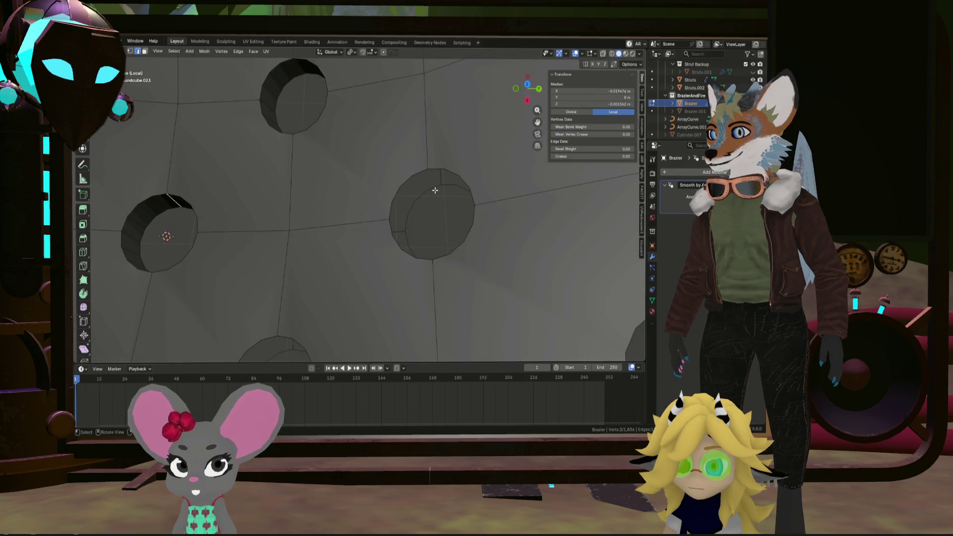
pyautogui.click(418, 170)
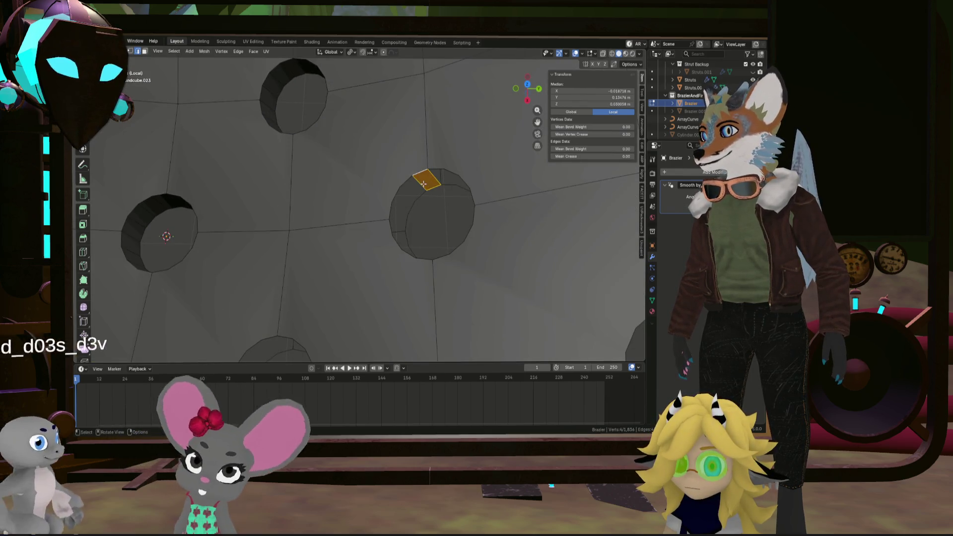
pyautogui.moveTo(417, 170)
pyautogui.mouseDown(button='middle')
pyautogui.moveTo(425, 209)
pyautogui.moveTo(445, 185)
pyautogui.moveTo(445, 214)
pyautogui.moveTo(556, 218)
pyautogui.moveTo(347, 181)
pyautogui.moveTo(444, 234)
pyautogui.moveTo(298, 209)
pyautogui.mouseUp(button='middle')
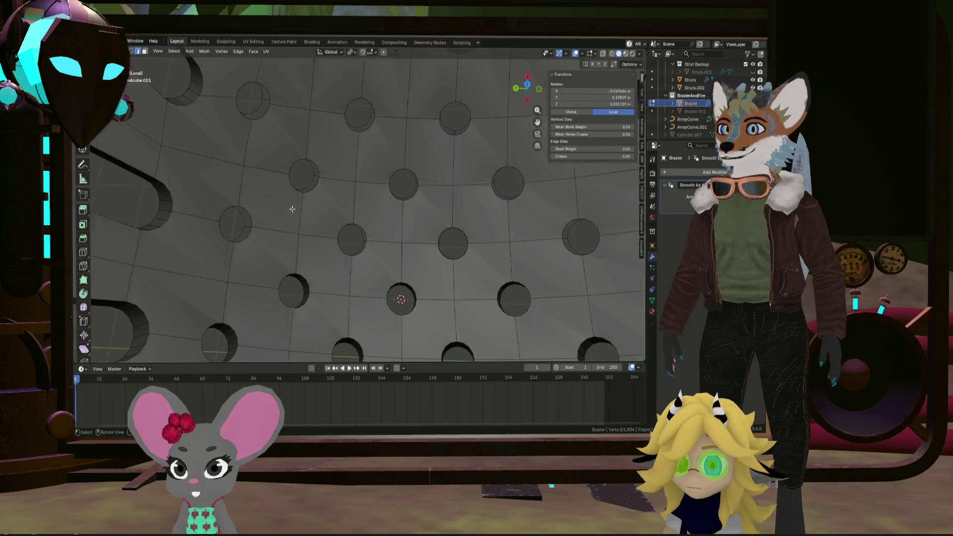
pyautogui.scroll(3, 211, 221)
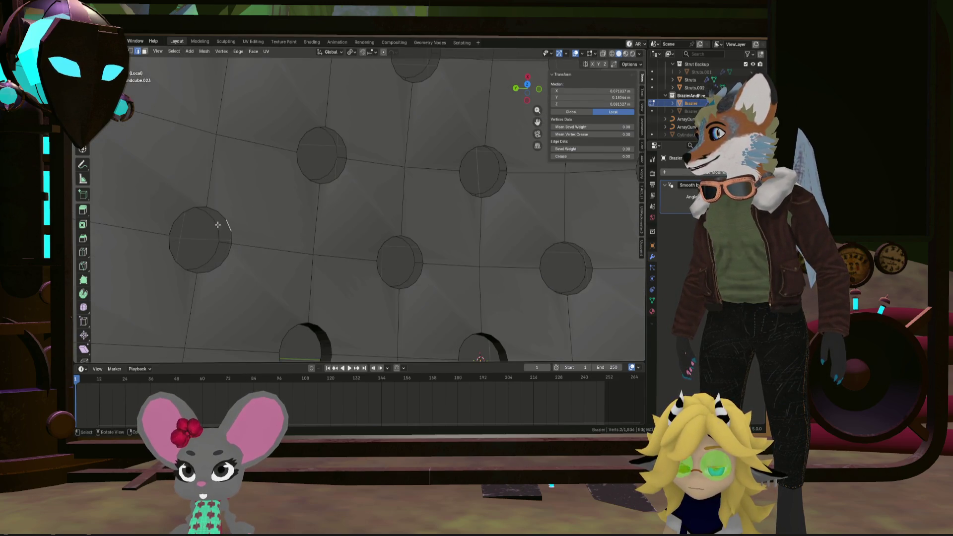
pyautogui.click(283, 233)
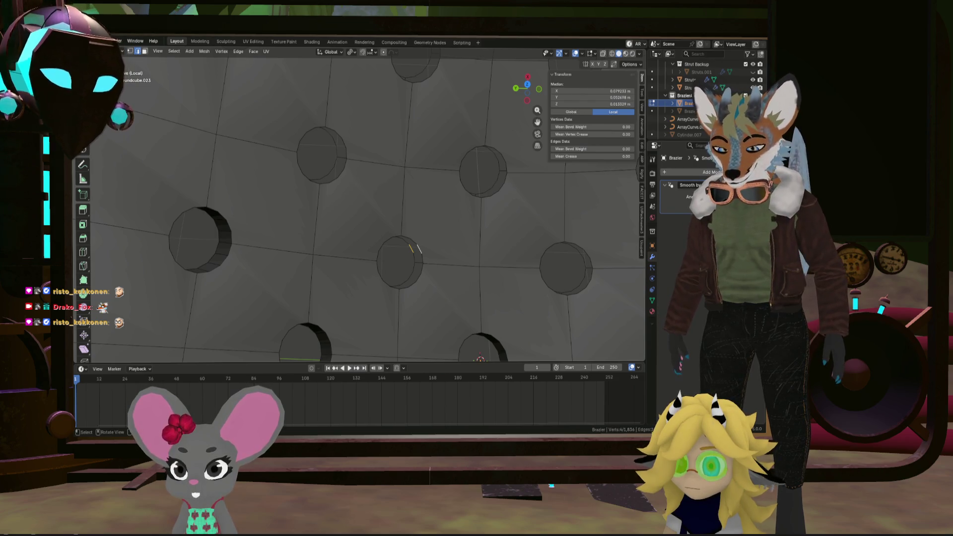
pyautogui.moveTo(421, 219)
pyautogui.mouseDown(button='middle')
pyautogui.moveTo(434, 238)
pyautogui.moveTo(525, 256)
pyautogui.moveTo(404, 208)
pyautogui.moveTo(473, 194)
pyautogui.mouseUp(button='middle')
pyautogui.scroll(2, 410, 254)
pyautogui.click(419, 251)
pyautogui.click(436, 236)
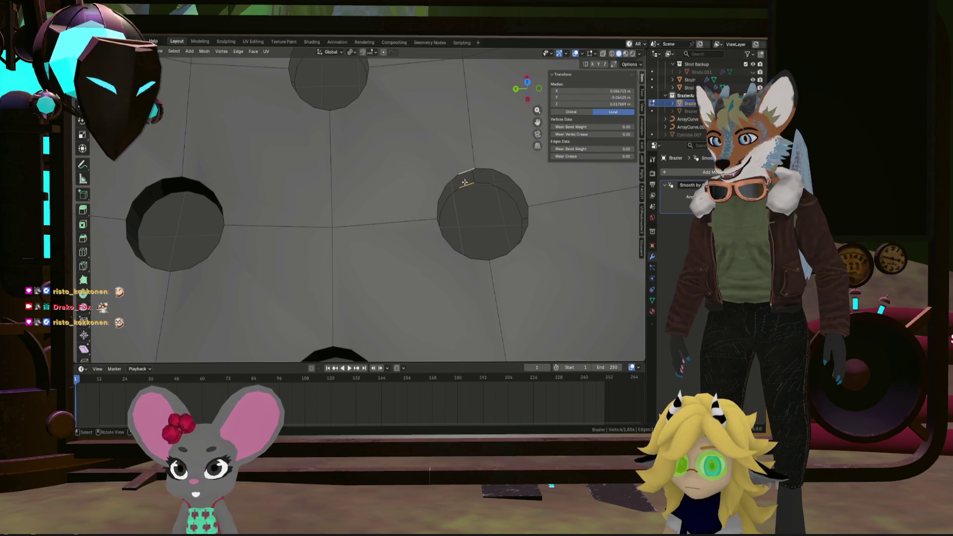
pyautogui.click(494, 193)
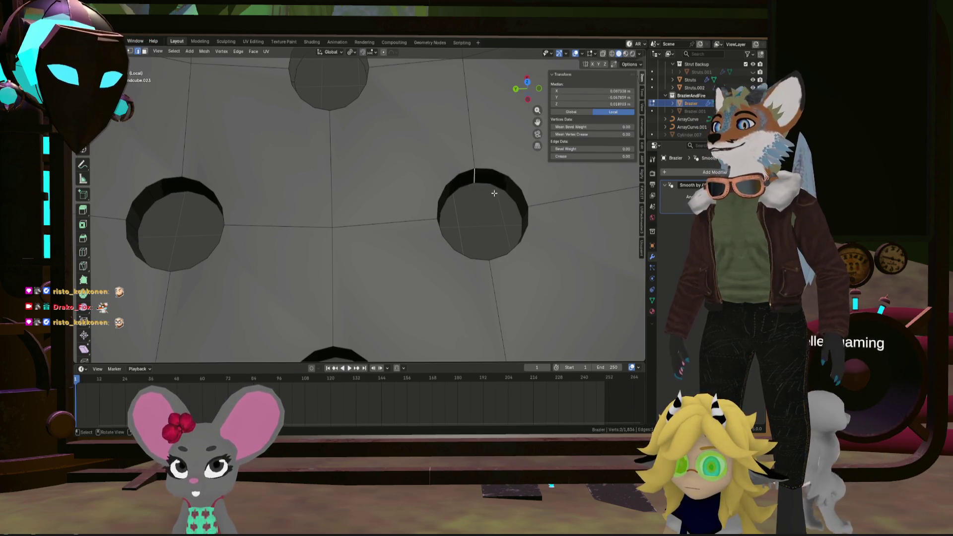
pyautogui.scroll(-4, 494, 193)
pyautogui.moveTo(494, 193); pyautogui.dragTo(511, 196, button='middle')
pyautogui.scroll(4, 520, 194)
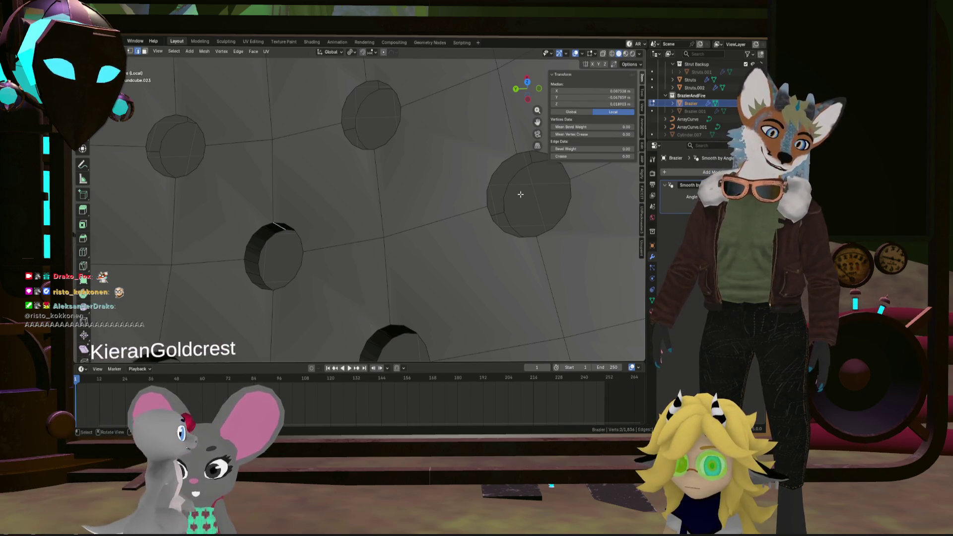
pyautogui.keyDown('shift'); pyautogui.click(511, 160); pyautogui.keyUp('shift')
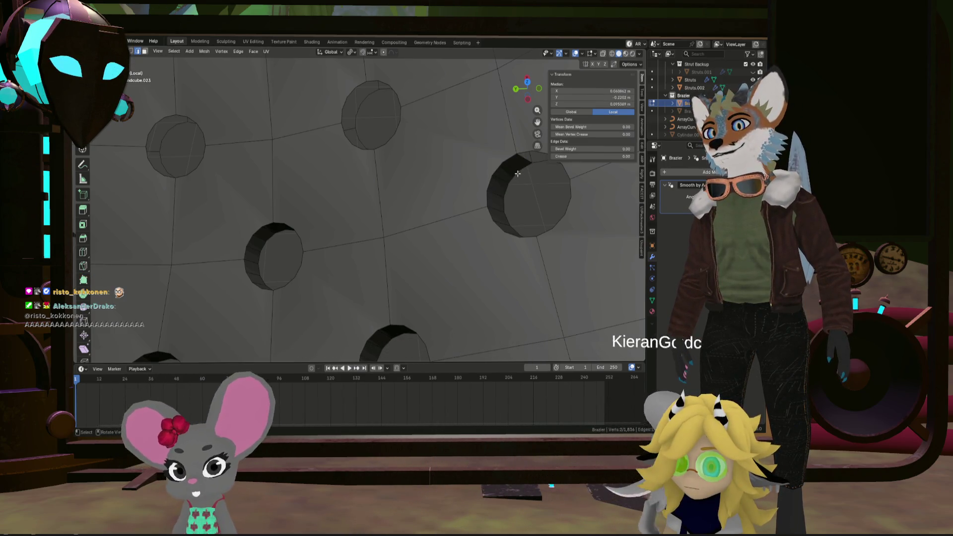
pyautogui.scroll(-3, 520, 177)
pyautogui.click(520, 176)
pyautogui.moveTo(531, 177)
pyautogui.keyDown('shift'); pyautogui.mouseDown(button='middle')
pyautogui.moveTo(425, 220)
pyautogui.moveTo(300, 171)
pyautogui.mouseUp(button='middle'); pyautogui.keyUp('shift')
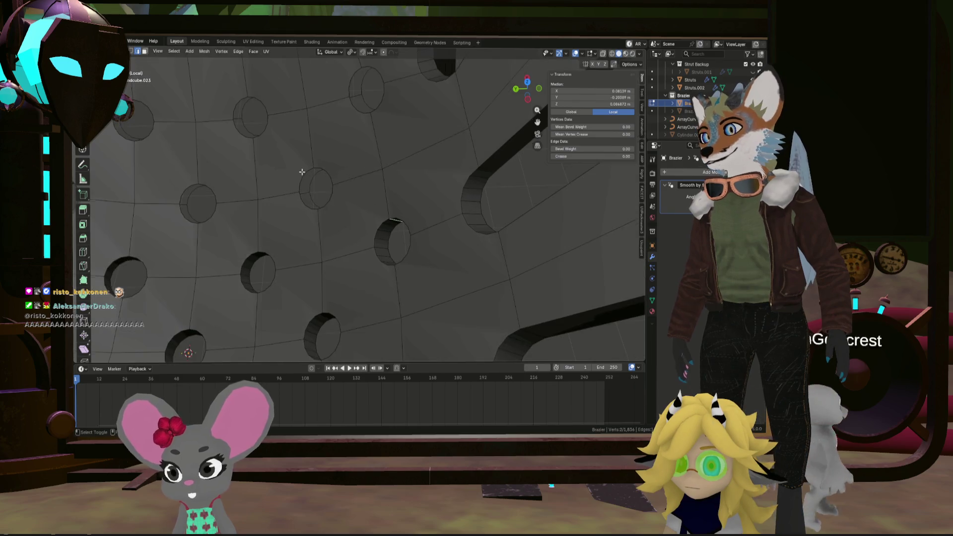
pyautogui.scroll(5, 387, 177)
pyautogui.click(418, 167)
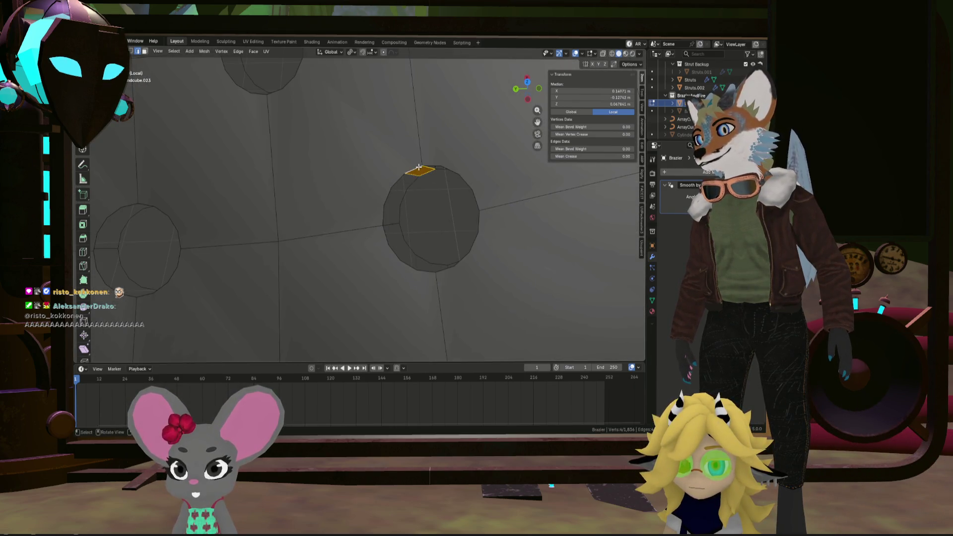
pyautogui.moveTo(291, 173)
pyautogui.mouseDown(button='middle')
pyautogui.moveTo(315, 170)
pyautogui.moveTo(288, 213)
pyautogui.mouseUp(button='middle')
pyautogui.click(317, 172)
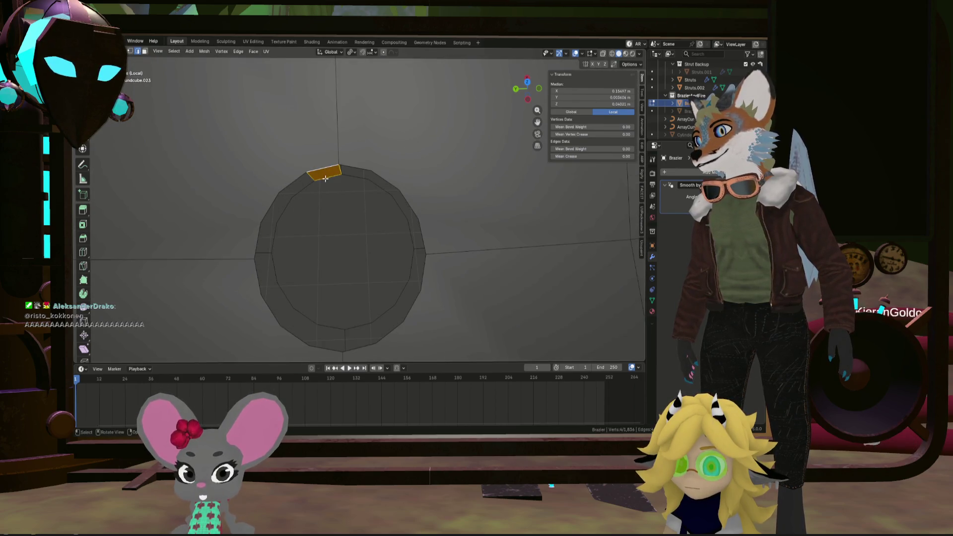
pyautogui.click(346, 198)
pyautogui.moveTo(346, 197)
pyautogui.mouseDown(button='middle')
pyautogui.moveTo(273, 187)
pyautogui.moveTo(328, 146)
pyautogui.mouseUp(button='middle')
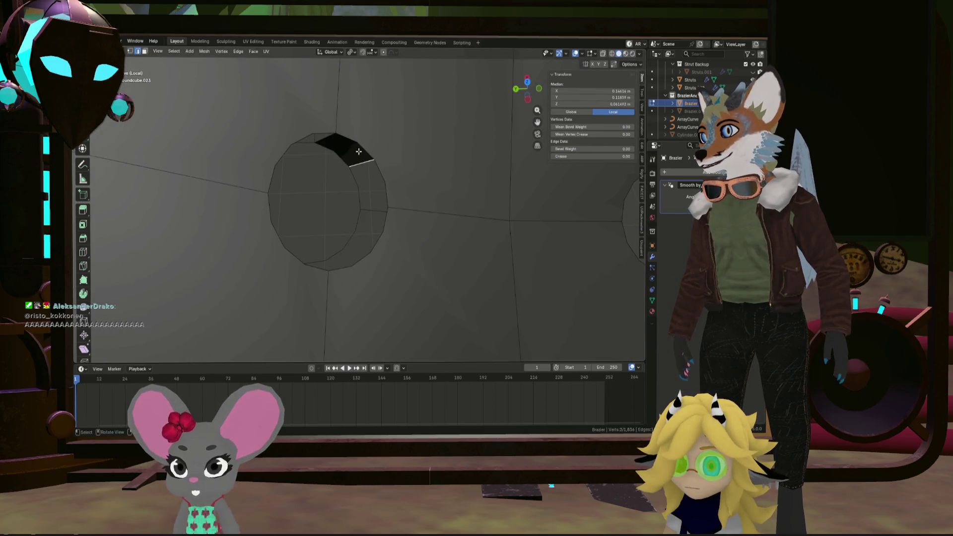
pyautogui.scroll(-5, 255, 124)
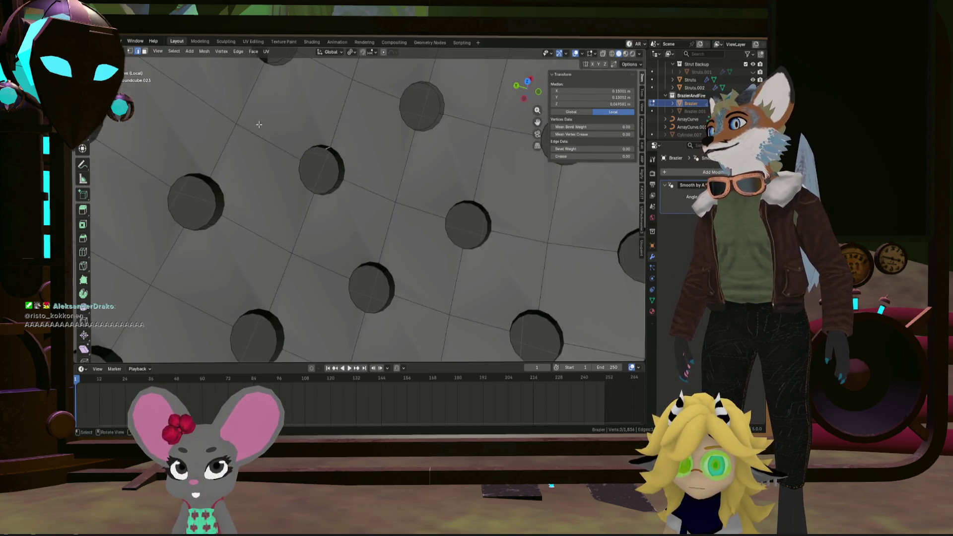
pyautogui.moveTo(255, 123); pyautogui.dragTo(265, 132, button='middle')
pyautogui.scroll(10, 265, 132)
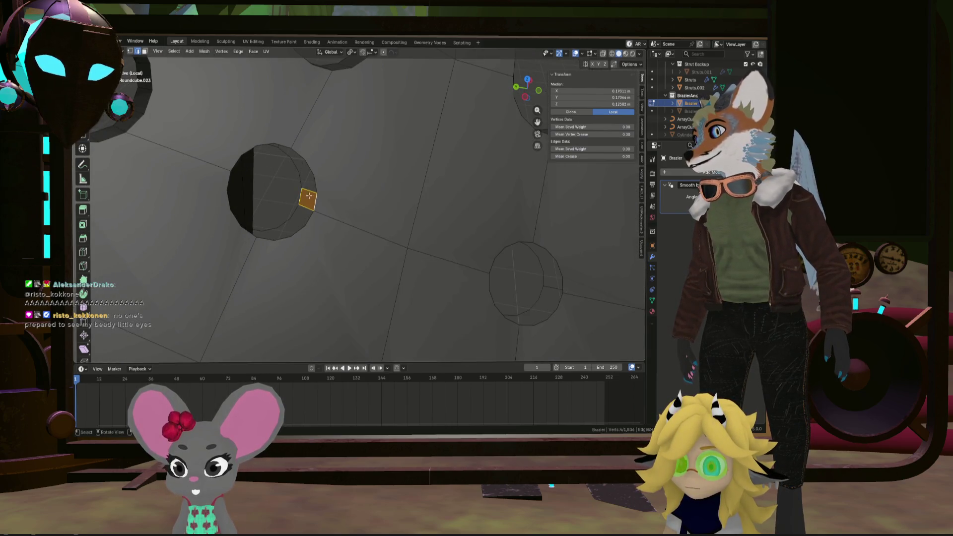
pyautogui.scroll(-5, 411, 215)
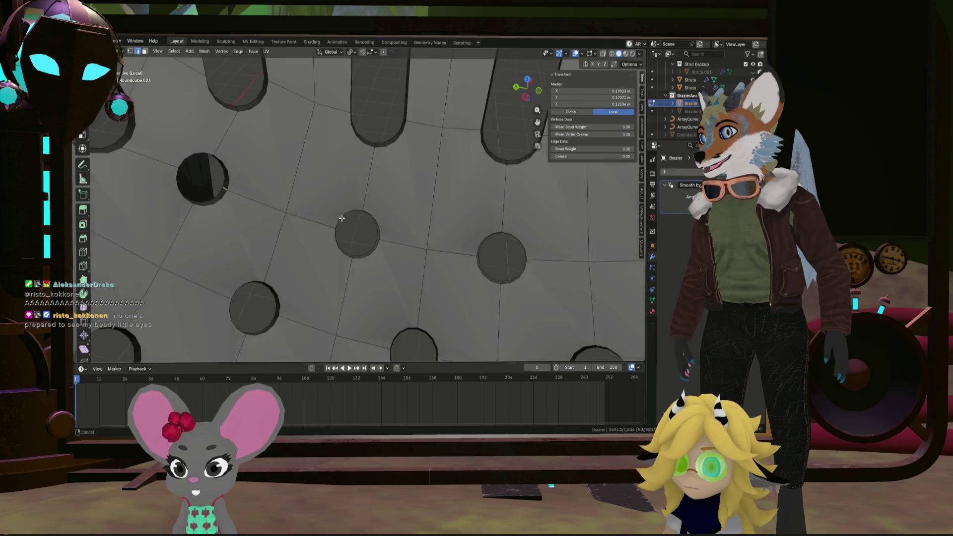
pyautogui.scroll(8, 386, 225)
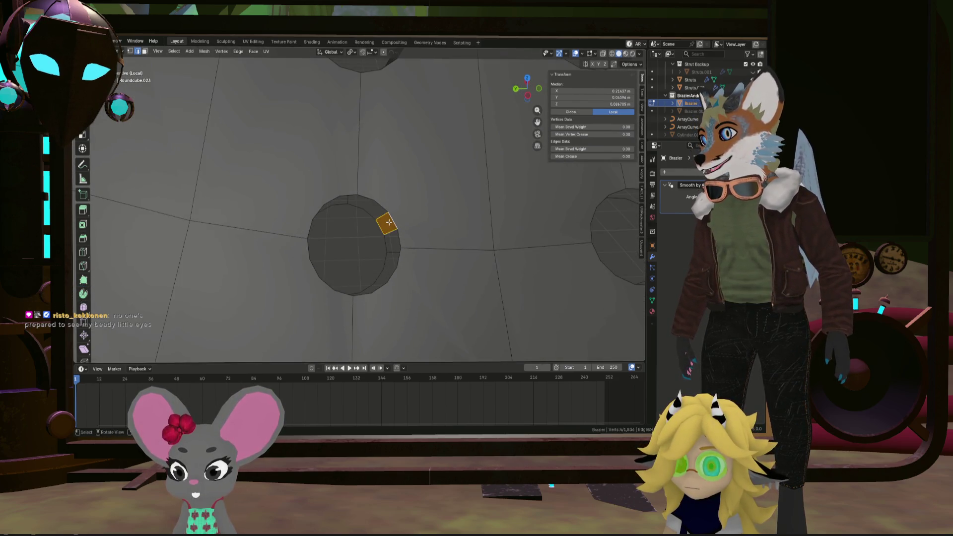
pyautogui.scroll(-5, 416, 227)
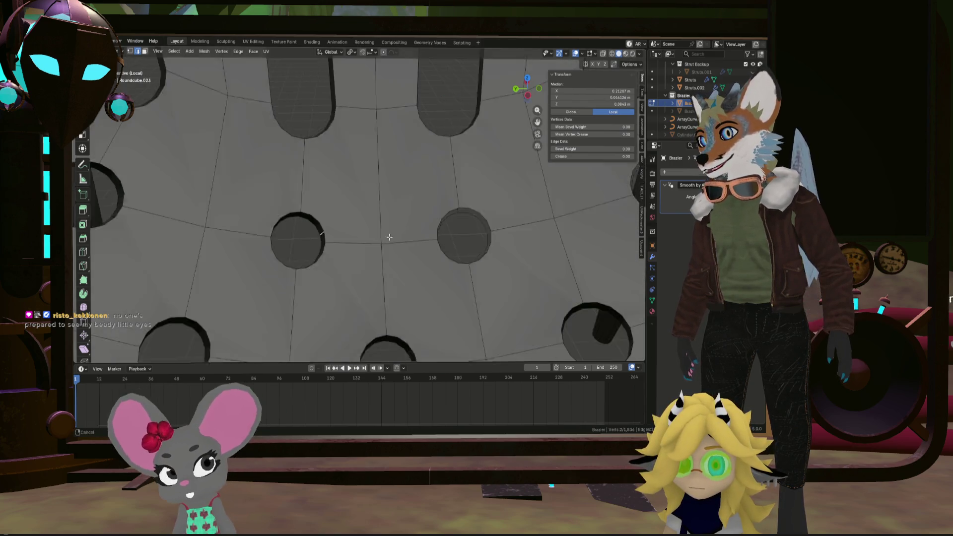
pyautogui.scroll(5, 422, 223)
pyautogui.click(442, 213)
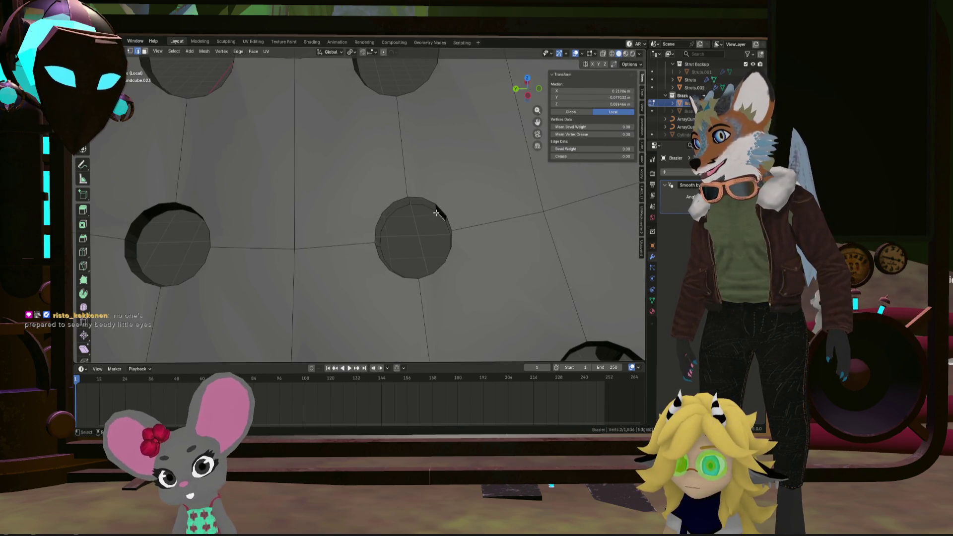
pyautogui.click(436, 206)
pyautogui.moveTo(436, 206)
pyautogui.mouseDown(button='middle')
pyautogui.moveTo(455, 201)
pyautogui.moveTo(482, 220)
pyautogui.moveTo(436, 145)
pyautogui.mouseUp(button='middle')
pyautogui.scroll(-5, 455, 202)
pyautogui.scroll(6, 471, 208)
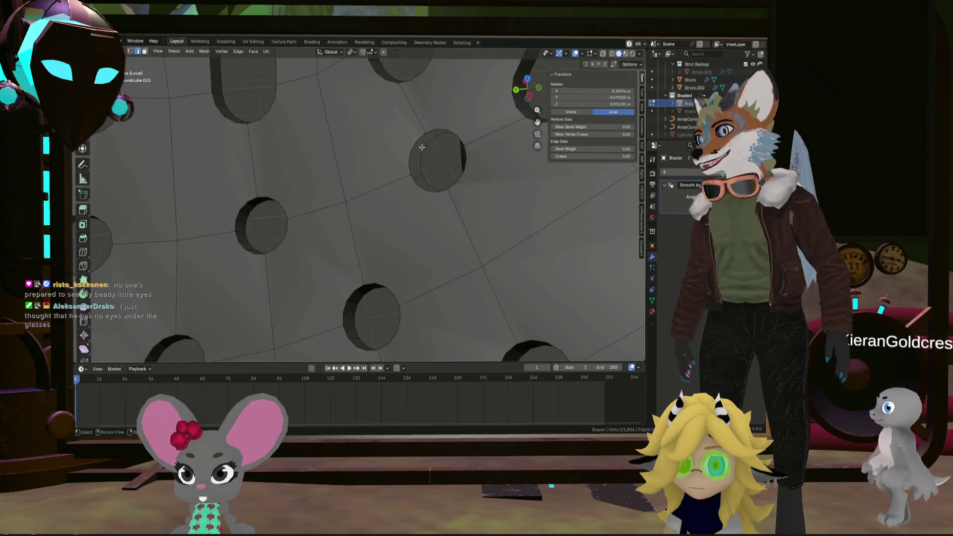
pyautogui.keyDown('shift'); pyautogui.click(421, 148); pyautogui.keyUp('shift')
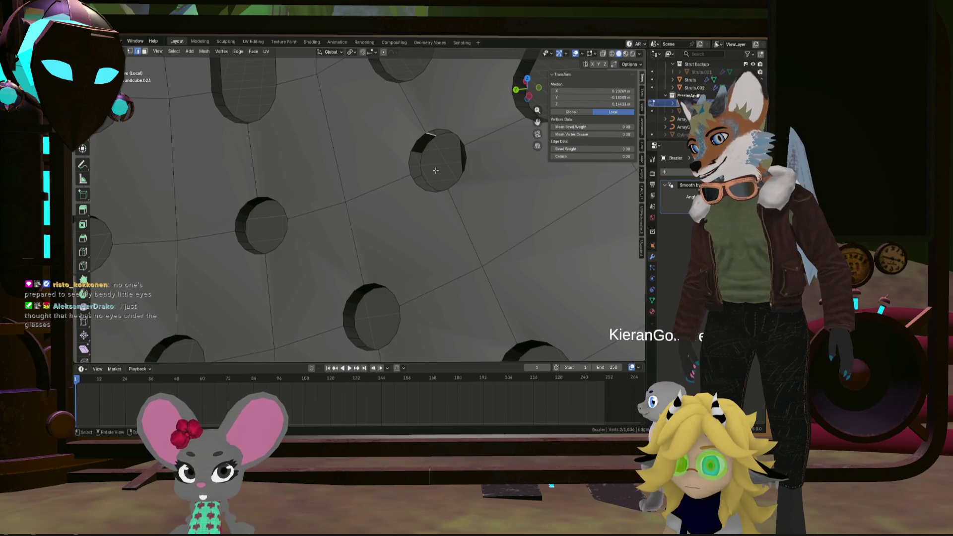
pyautogui.scroll(-6, 435, 171)
pyautogui.moveTo(436, 171)
pyautogui.mouseDown(button='middle')
pyautogui.moveTo(441, 218)
pyautogui.moveTo(311, 153)
pyautogui.moveTo(252, 145)
pyautogui.moveTo(315, 144)
pyautogui.moveTo(243, 144)
pyautogui.moveTo(228, 181)
pyautogui.moveTo(224, 168)
pyautogui.moveTo(268, 140)
pyautogui.moveTo(287, 159)
pyautogui.moveTo(489, 185)
pyautogui.moveTo(502, 202)
pyautogui.mouseUp(button='middle')
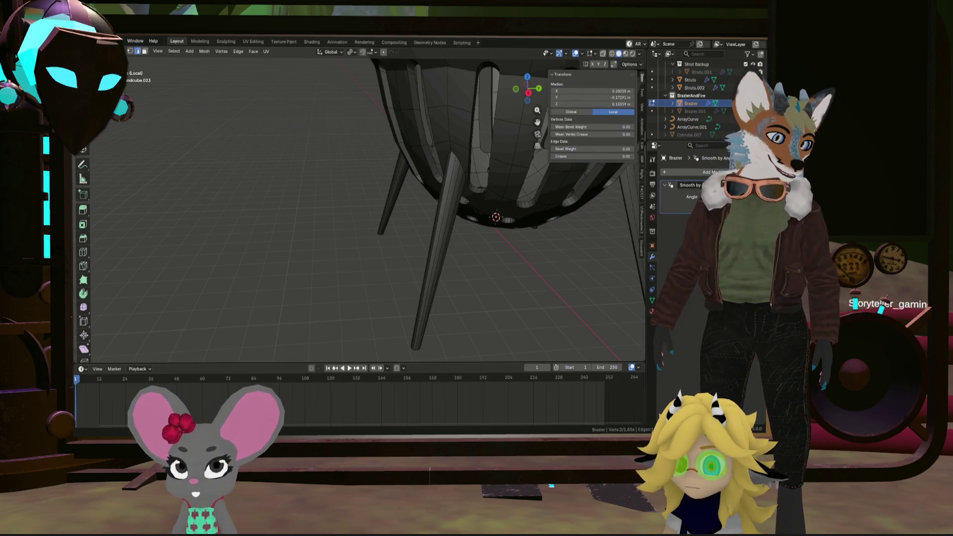
# Select the bowl's top rim edge loop, then the full rim face loop in face mode
pyautogui.scroll(-5, 474, 252)
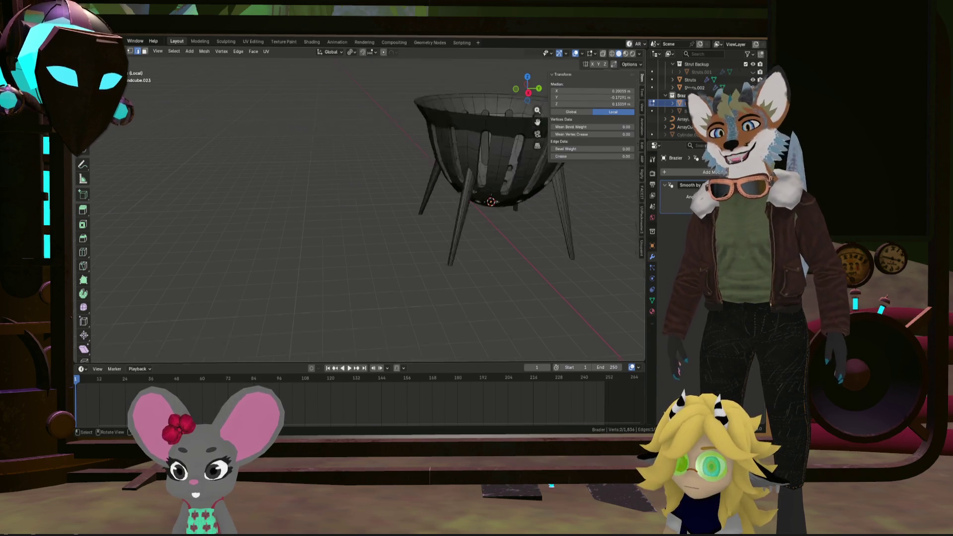
pyautogui.moveTo(474, 173)
pyautogui.mouseDown(button='middle')
pyautogui.moveTo(474, 251)
pyautogui.moveTo(463, 183)
pyautogui.moveTo(472, 230)
pyautogui.moveTo(405, 261)
pyautogui.moveTo(294, 248)
pyautogui.moveTo(411, 266)
pyautogui.moveTo(388, 259)
pyautogui.moveTo(392, 248)
pyautogui.mouseUp(button='middle')
pyautogui.scroll(3, 474, 251)
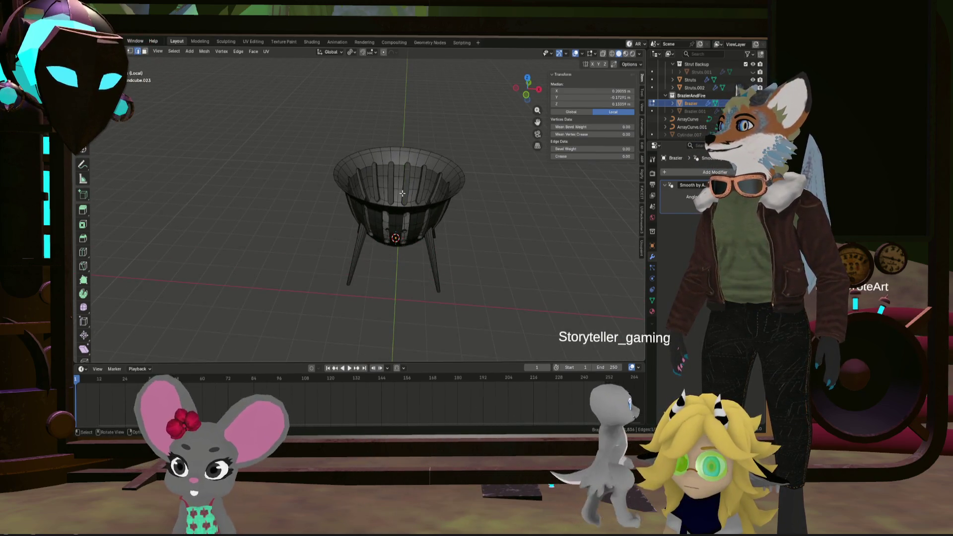
pyautogui.keyDown('alt'); pyautogui.click(464, 182); pyautogui.keyUp('alt')
pyautogui.moveTo(462, 179)
pyautogui.mouseDown(button='middle')
pyautogui.moveTo(468, 153)
pyautogui.moveTo(467, 208)
pyautogui.moveTo(460, 171)
pyautogui.moveTo(428, 216)
pyautogui.mouseUp(button='middle')
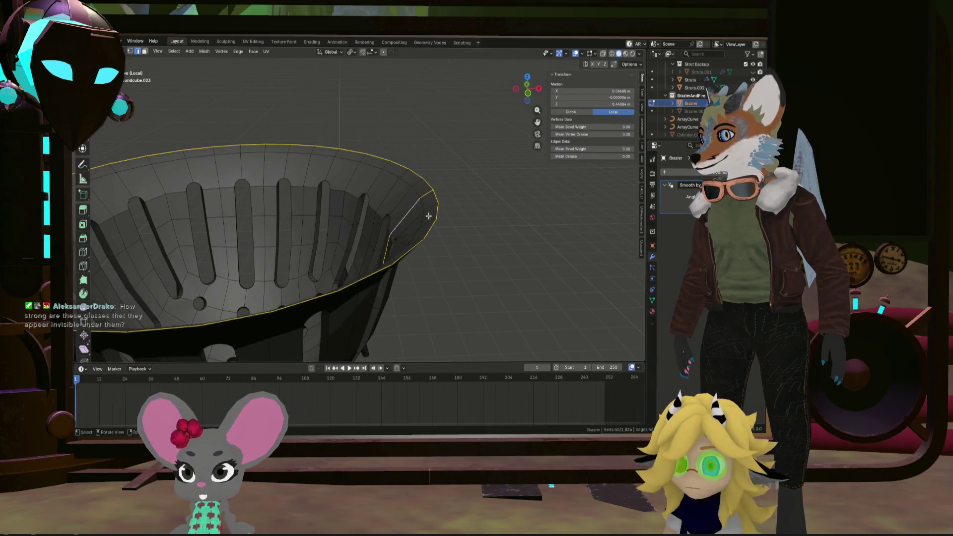
pyautogui.click(144, 53)
pyautogui.click(411, 179)
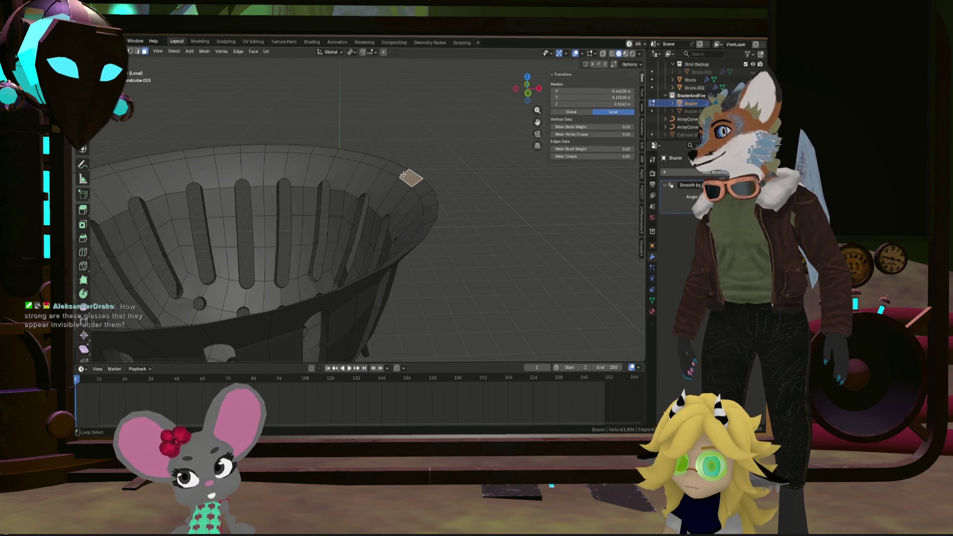
pyautogui.keyDown('alt'); pyautogui.click(403, 175); pyautogui.keyUp('alt')
pyautogui.scroll(-6, 392, 171)
pyautogui.moveTo(385, 169)
pyautogui.mouseDown(button='middle')
pyautogui.moveTo(376, 165)
pyautogui.moveTo(391, 183)
pyautogui.moveTo(372, 165)
pyautogui.moveTo(417, 149)
pyautogui.moveTo(418, 99)
pyautogui.moveTo(459, 131)
pyautogui.moveTo(413, 156)
pyautogui.mouseUp(button='middle')
# Move the copied rim down along Z and scale it to 0.864
pyautogui.press('g')
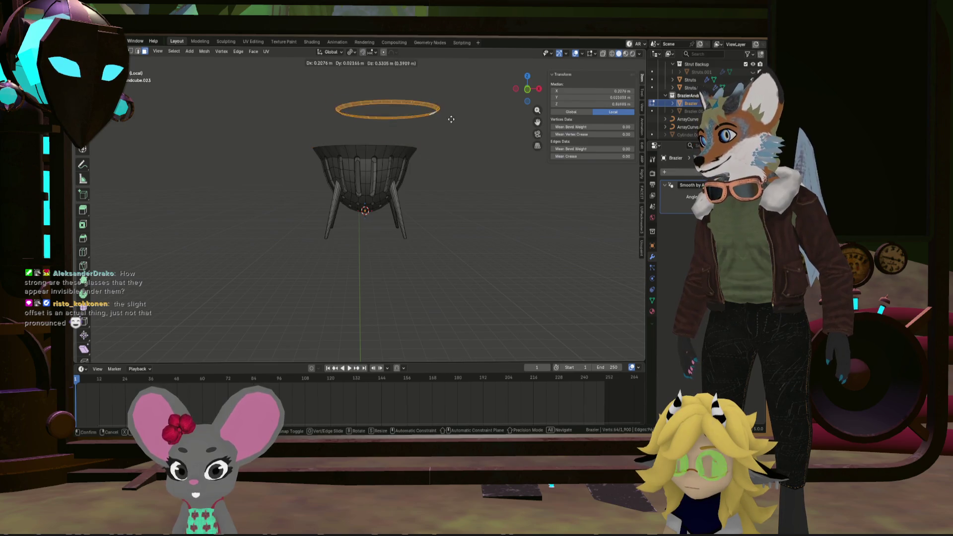
pyautogui.press('z')
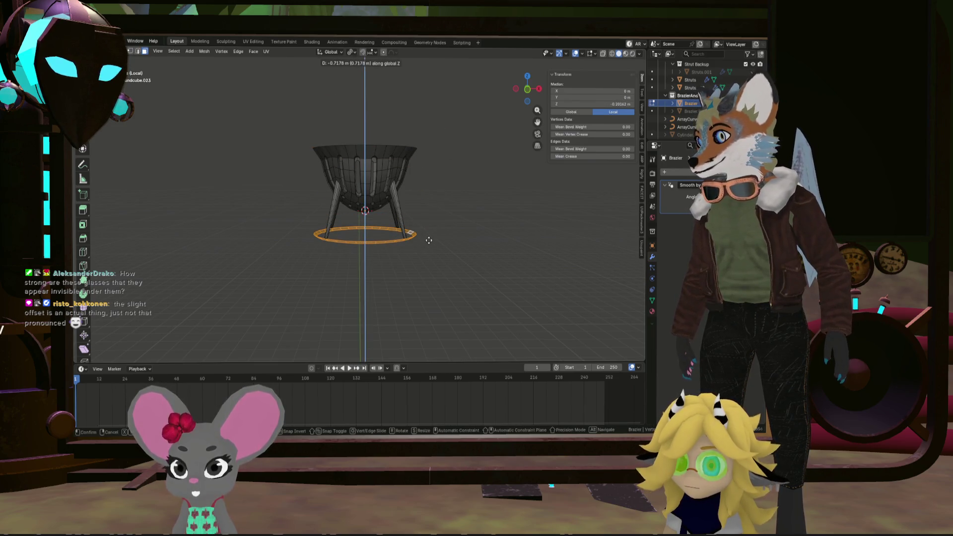
pyautogui.press('s')
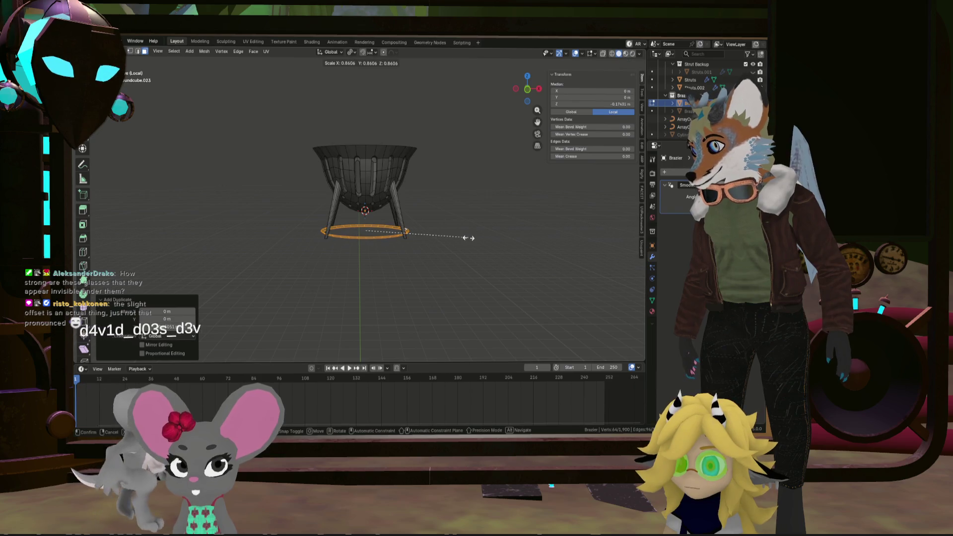
pyautogui.click(469, 239)
pyautogui.scroll(5, 469, 239)
pyautogui.moveTo(367, 233)
pyautogui.mouseDown(button='middle')
pyautogui.moveTo(347, 258)
pyautogui.moveTo(360, 239)
pyautogui.moveTo(357, 248)
pyautogui.moveTo(283, 213)
pyautogui.moveTo(257, 245)
pyautogui.moveTo(278, 223)
pyautogui.mouseUp(button='middle')
pyautogui.scroll(4, 278, 224)
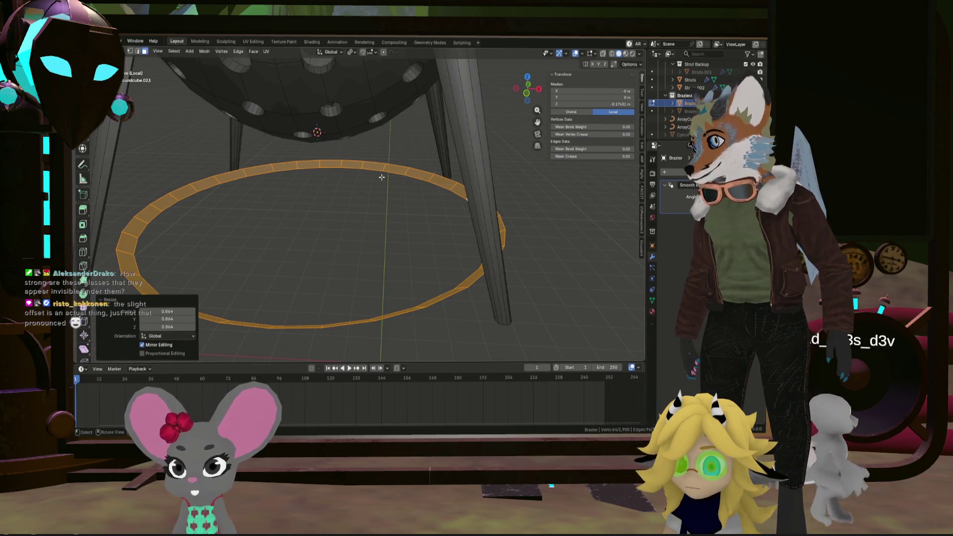
pyautogui.scroll(3, 402, 175)
# Fill the ring with a face, extrude it downward and enlarge it to 1.062
pyautogui.keyDown('alt'); pyautogui.click(403, 175); pyautogui.keyUp('alt')
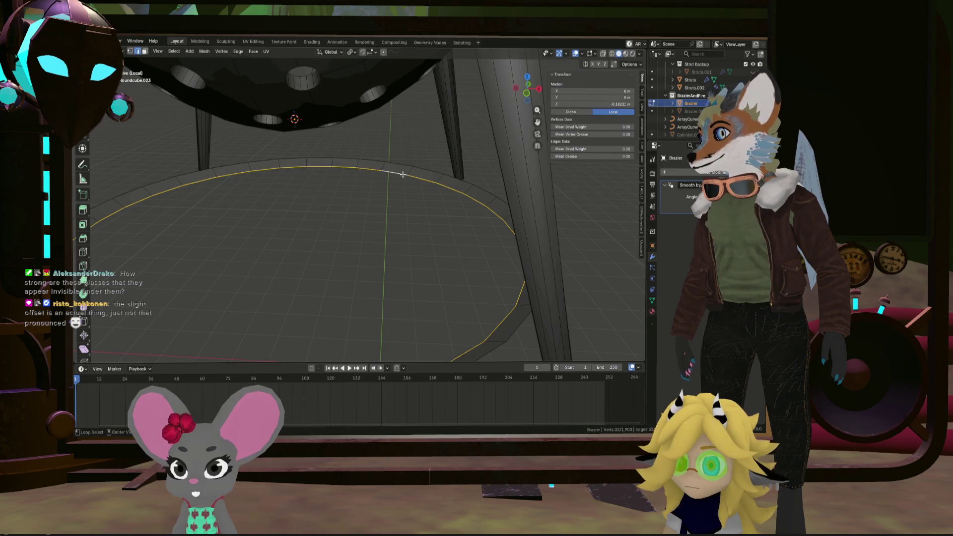
pyautogui.press('f')
pyautogui.scroll(-3, 421, 223)
pyautogui.scroll(4, 437, 248)
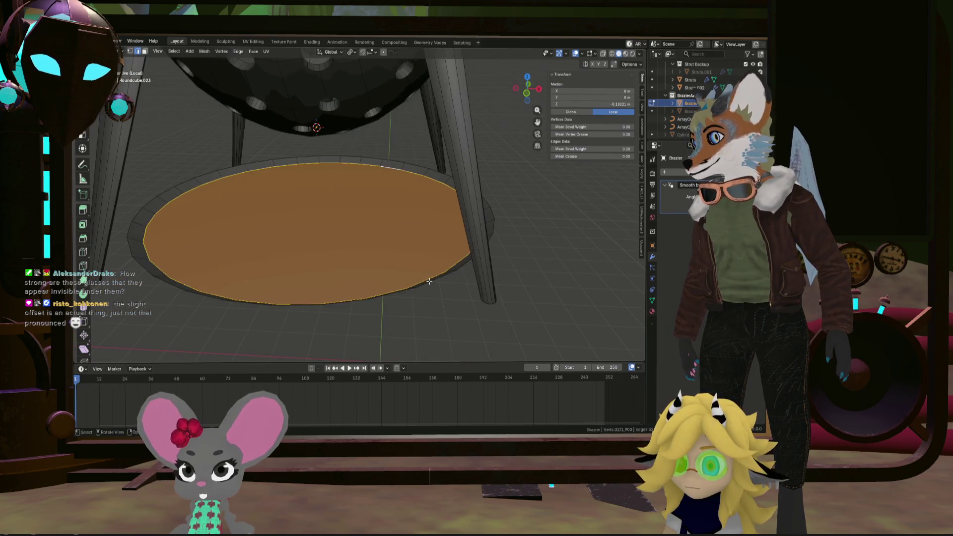
pyautogui.keyDown('alt'); pyautogui.click(455, 272); pyautogui.keyUp('alt')
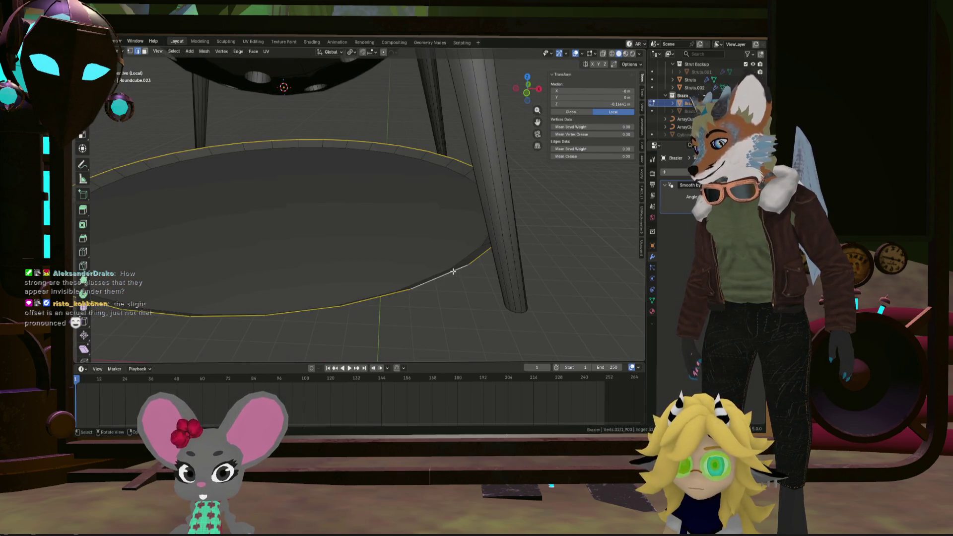
pyautogui.hotkey('ctrl', 'l')
pyautogui.moveTo(453, 271); pyautogui.dragTo(459, 264, button='middle')
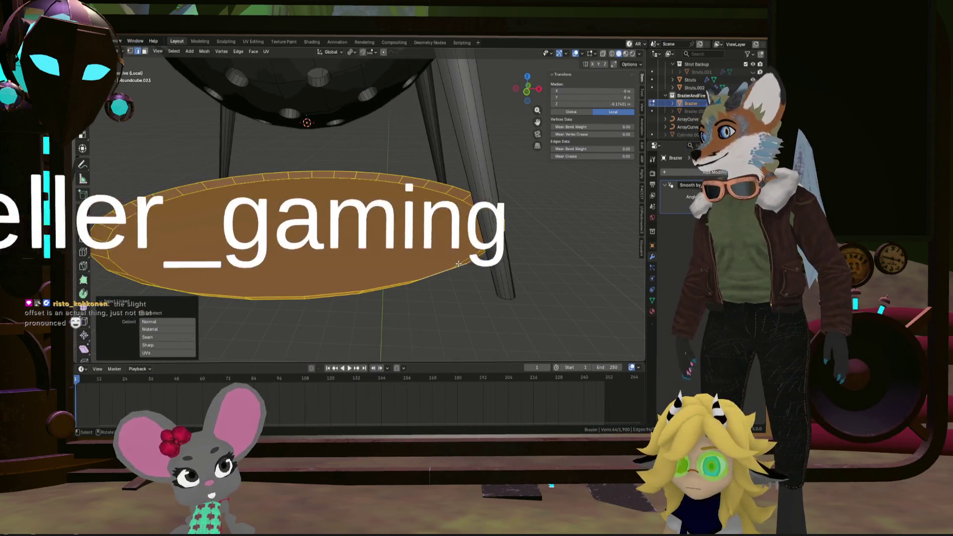
pyautogui.press('e')
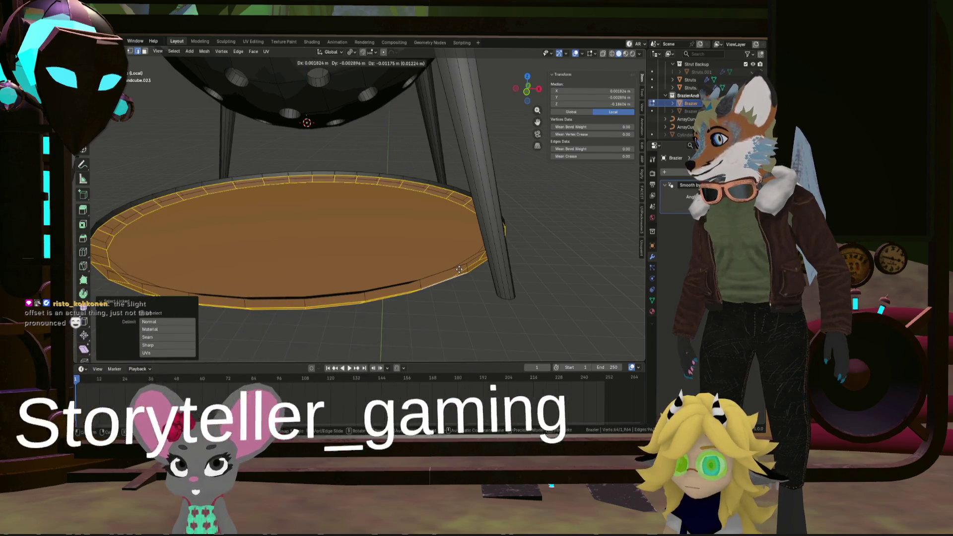
pyautogui.click(459, 270)
pyautogui.press('s')
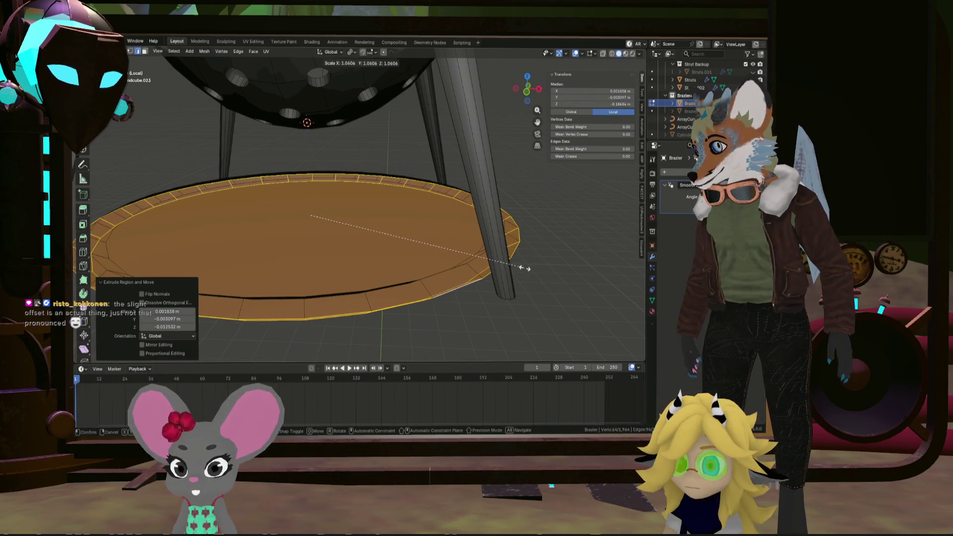
pyautogui.click(524, 268)
# Reselect parts of the ring base and view the whole brazier
pyautogui.moveTo(524, 268); pyautogui.dragTo(439, 256, button='middle')
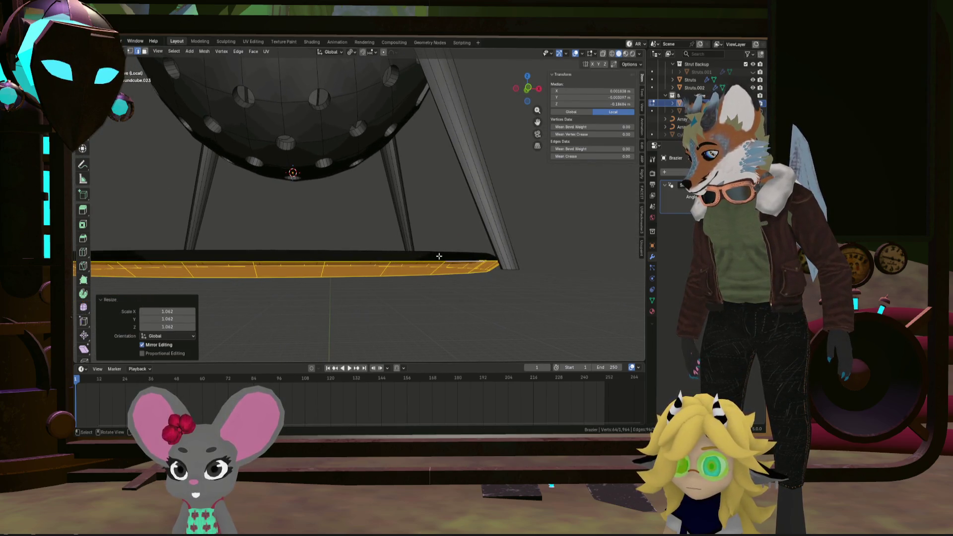
pyautogui.press('a')
pyautogui.hotkey('alt', 'a')
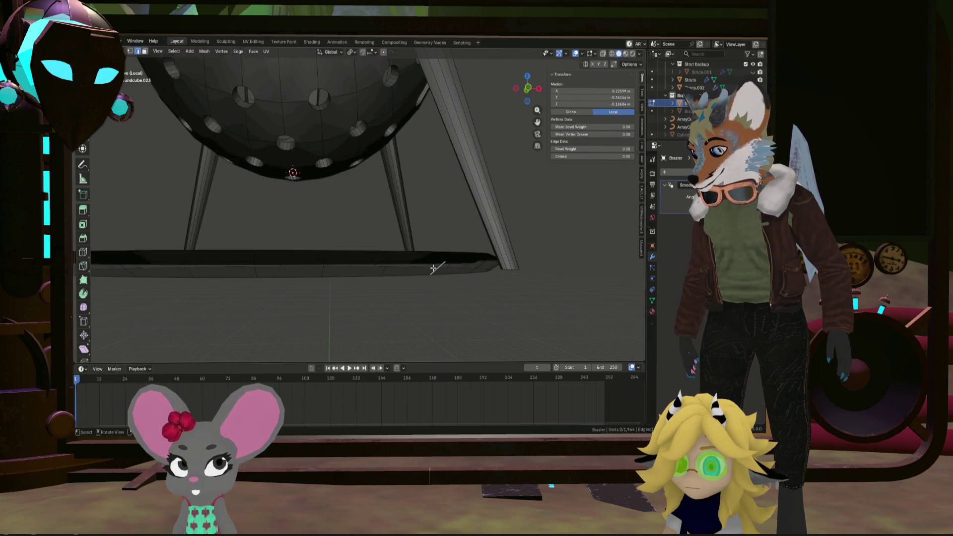
pyautogui.press('l')
pyautogui.click(434, 268)
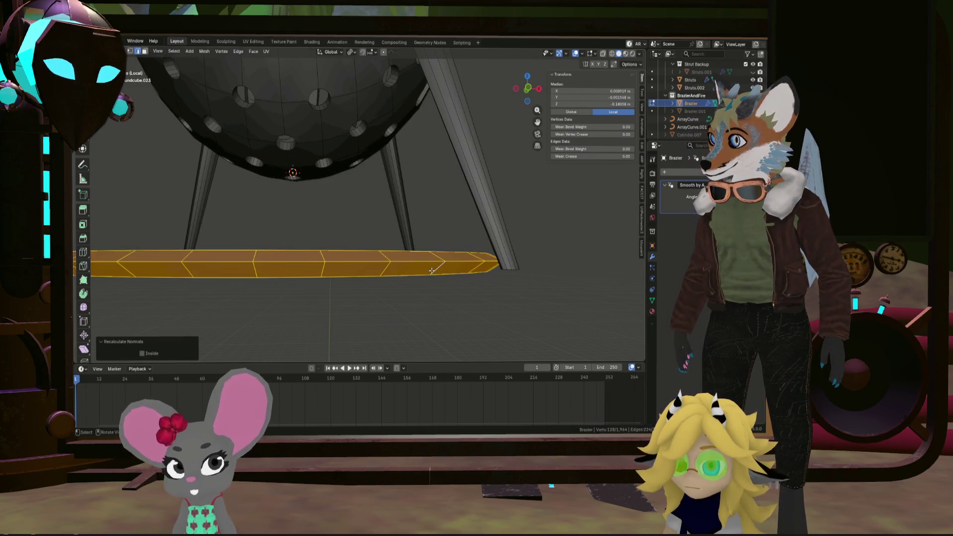
pyautogui.click(432, 280)
pyautogui.moveTo(430, 283)
pyautogui.mouseDown(button='middle')
pyautogui.moveTo(379, 315)
pyautogui.moveTo(386, 288)
pyautogui.moveTo(508, 214)
pyautogui.moveTo(566, 273)
pyautogui.moveTo(545, 281)
pyautogui.mouseUp(button='middle')
pyautogui.scroll(-4, 544, 281)
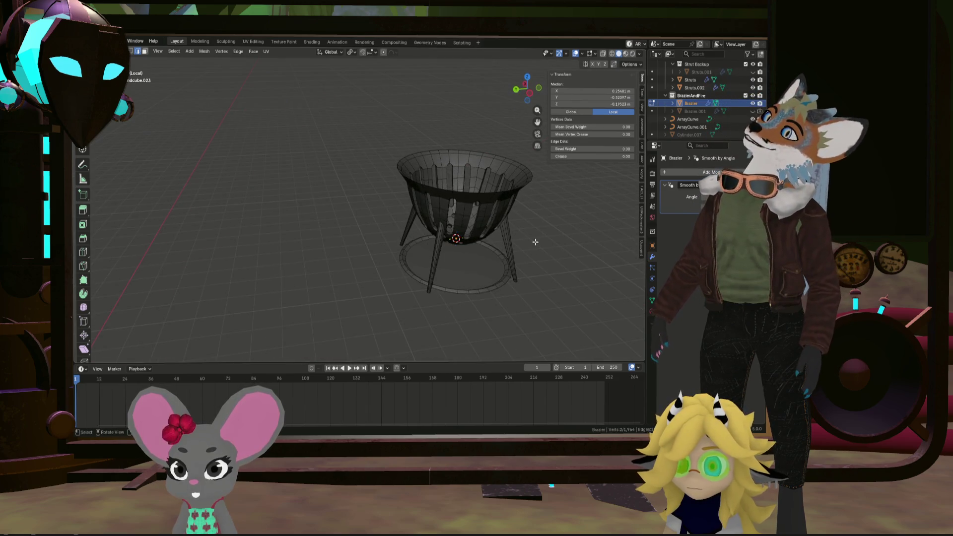
# Raise the base ring's edge loop about 0.016 m straight up along Z
pyautogui.scroll(4, 511, 266)
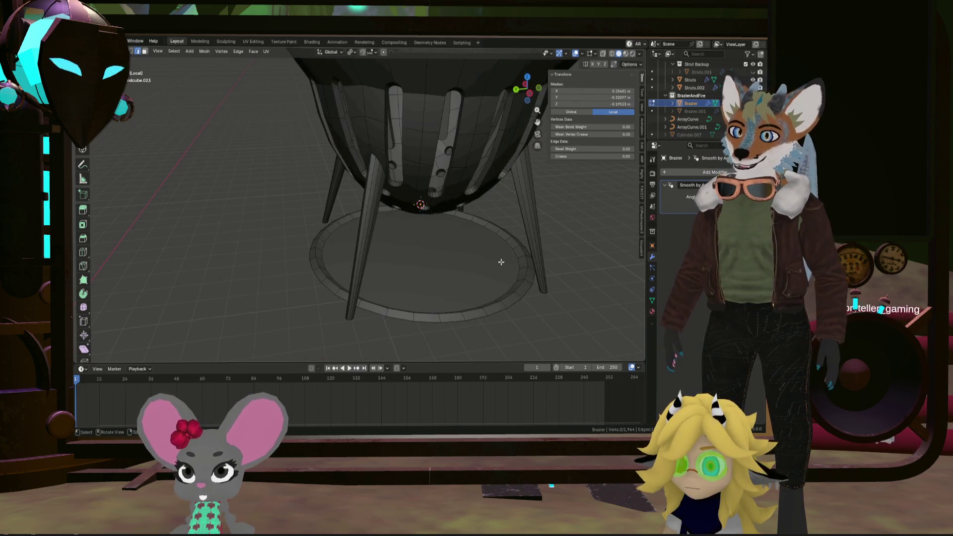
pyautogui.click(561, 272)
pyautogui.scroll(2, 562, 272)
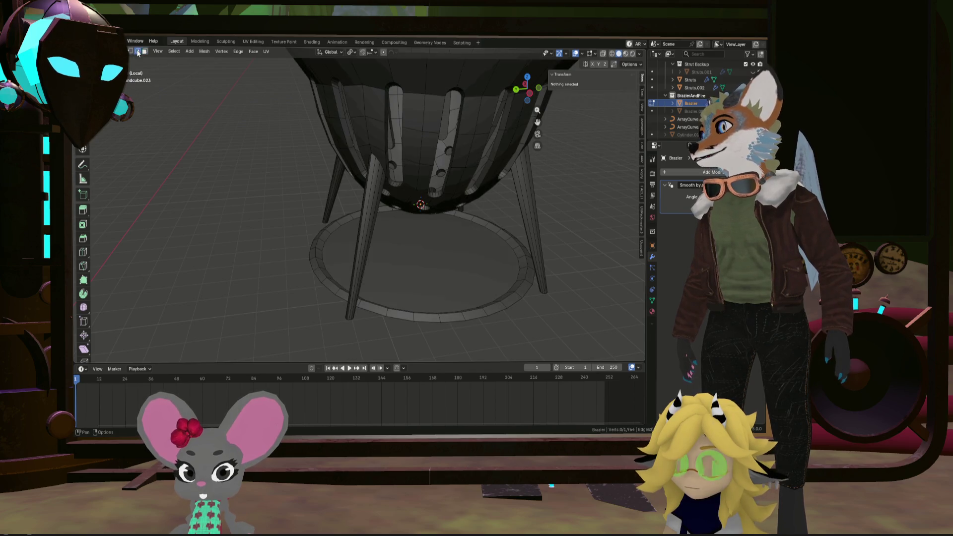
pyautogui.keyDown('alt'); pyautogui.click(537, 283); pyautogui.keyUp('alt')
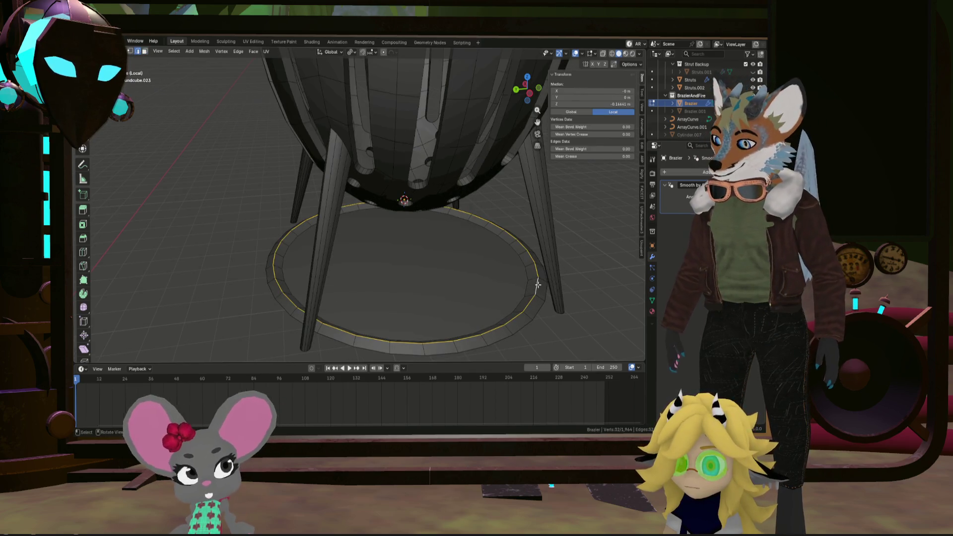
pyautogui.press('z')
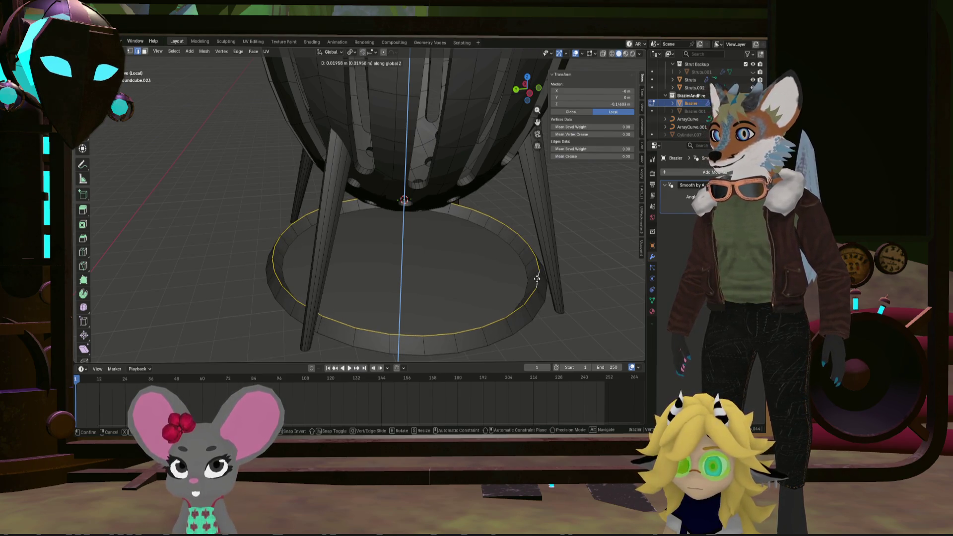
pyautogui.click(537, 279)
# Frame the brazier in the view and return to Object Mode
pyautogui.moveTo(494, 291); pyautogui.dragTo(458, 289, button='middle')
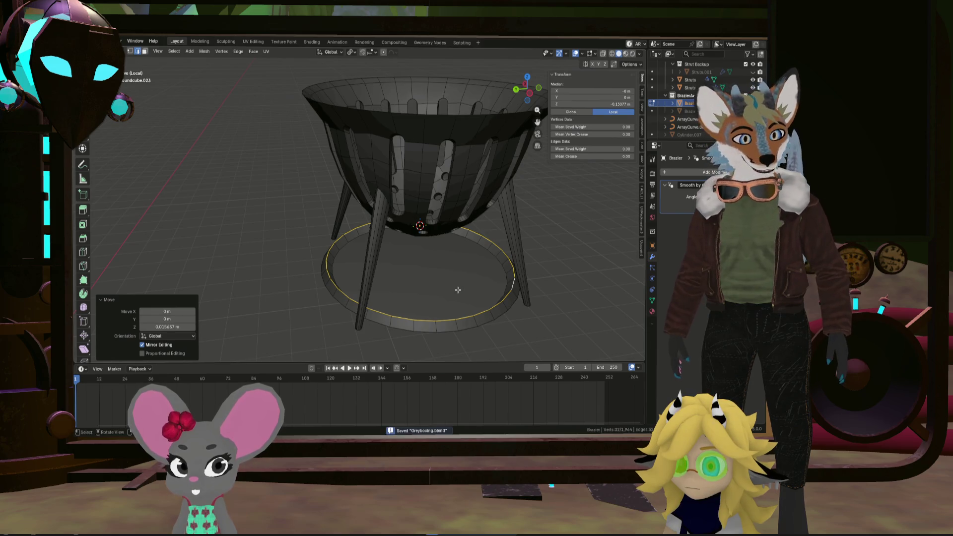
pyautogui.click(457, 294)
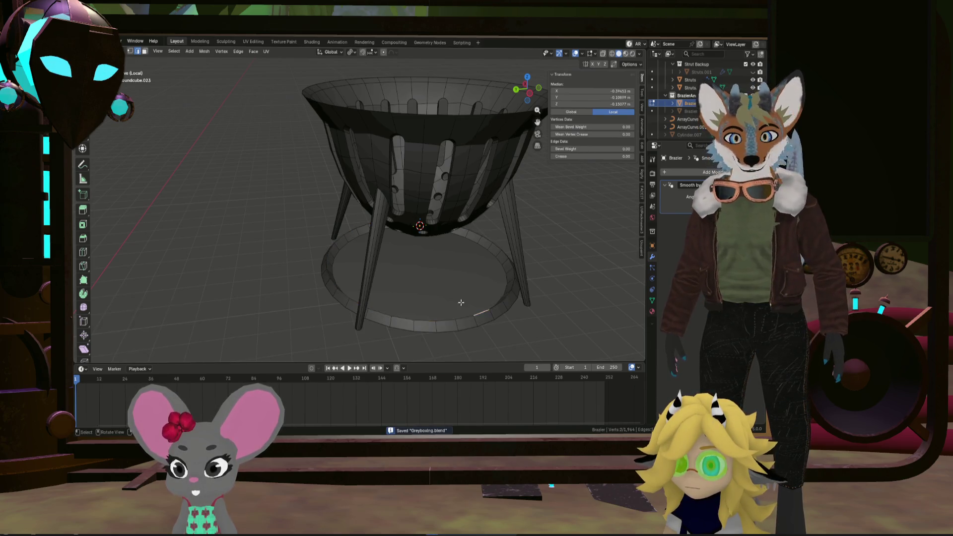
pyautogui.scroll(-4, 446, 298)
pyautogui.moveTo(360, 300)
pyautogui.mouseDown(button='middle')
pyautogui.moveTo(302, 263)
pyautogui.moveTo(213, 284)
pyautogui.moveTo(211, 302)
pyautogui.moveTo(421, 302)
pyautogui.mouseUp(button='middle')
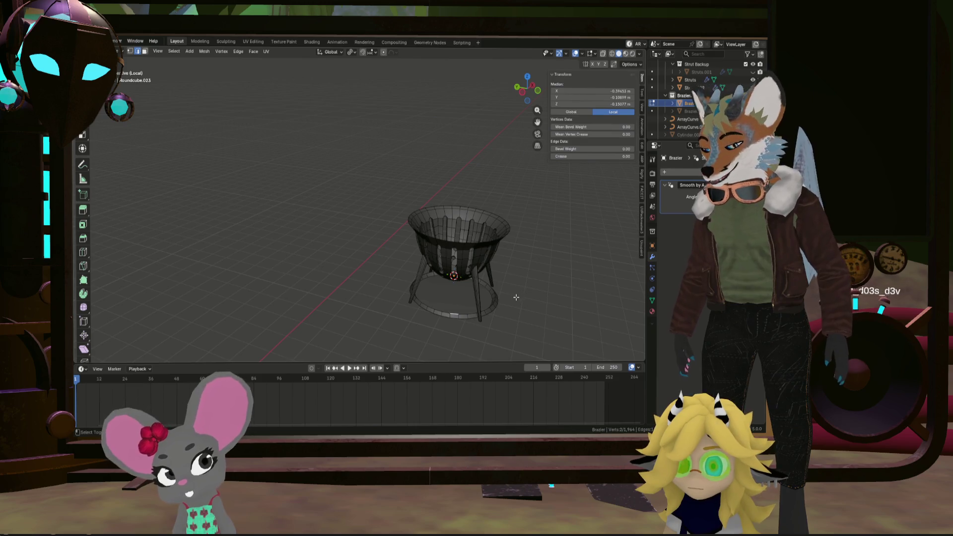
pyautogui.press('KP_Decimal')
pyautogui.press('Tab')
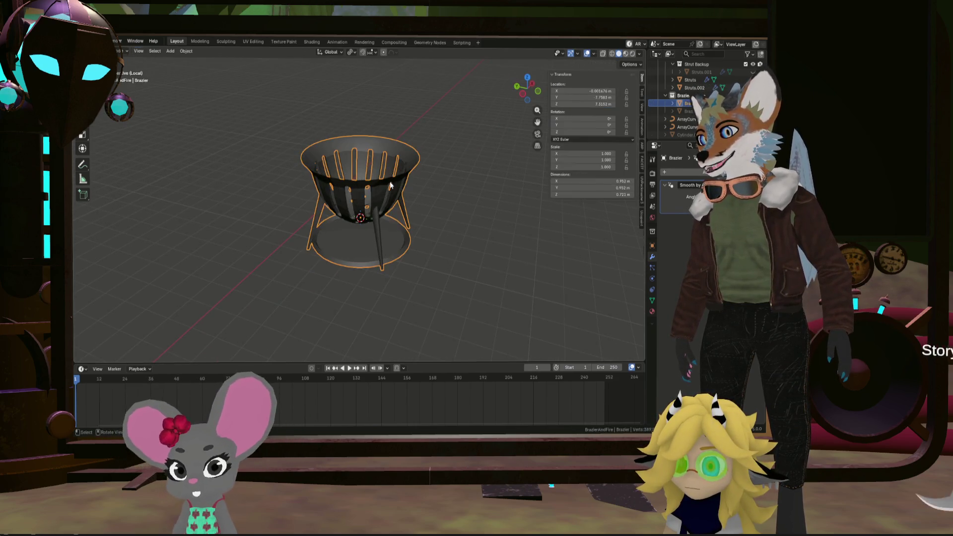
# Enter Edit Mode on the Brazier with X-Ray turned on and Face select mode active
pyautogui.moveTo(441, 204)
pyautogui.mouseDown(button='middle')
pyautogui.moveTo(397, 224)
pyautogui.moveTo(377, 157)
pyautogui.moveTo(375, 236)
pyautogui.moveTo(382, 213)
pyautogui.moveTo(392, 224)
pyautogui.moveTo(635, 79)
pyautogui.mouseUp(button='middle')
pyautogui.scroll(5, 382, 214)
pyautogui.press('Tab')
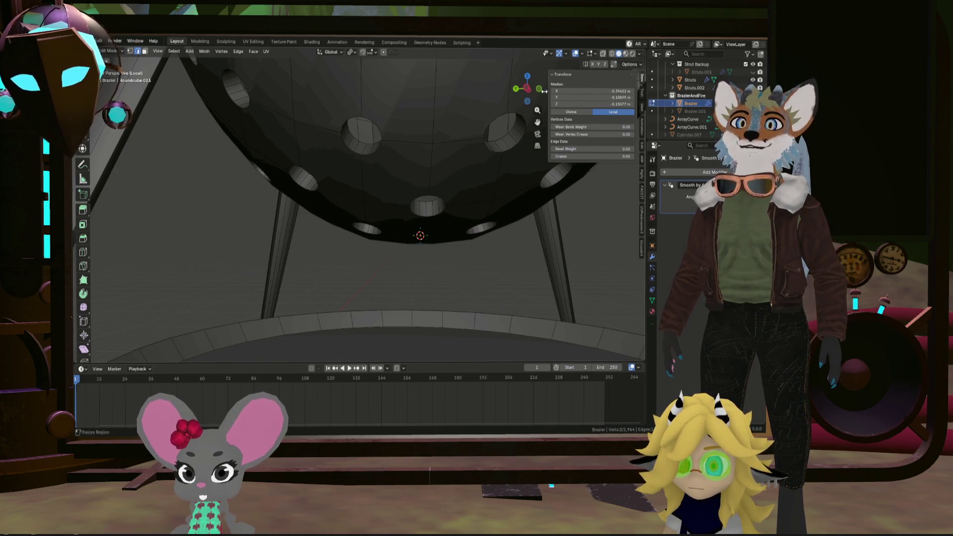
pyautogui.moveTo(535, 99); pyautogui.dragTo(387, 173, button='middle')
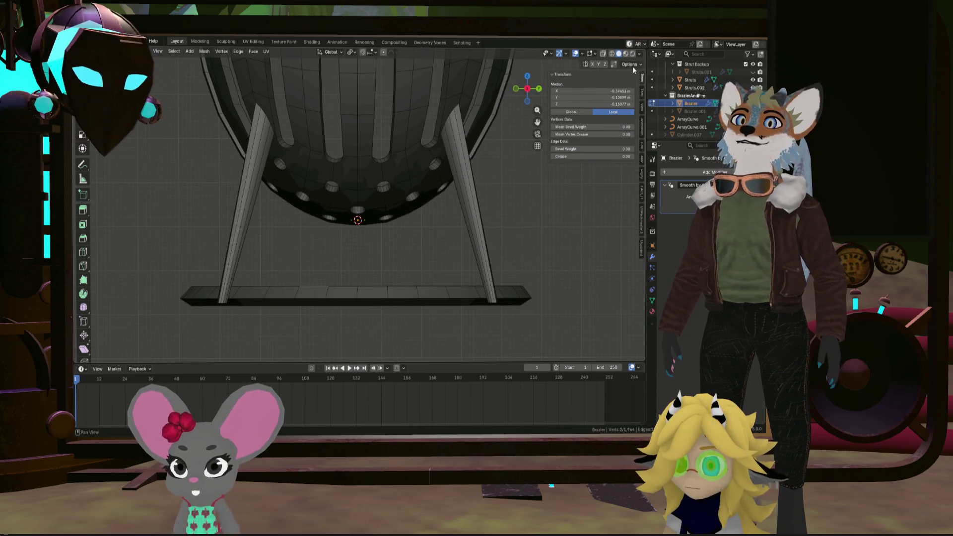
pyautogui.click(603, 53)
pyautogui.click(145, 52)
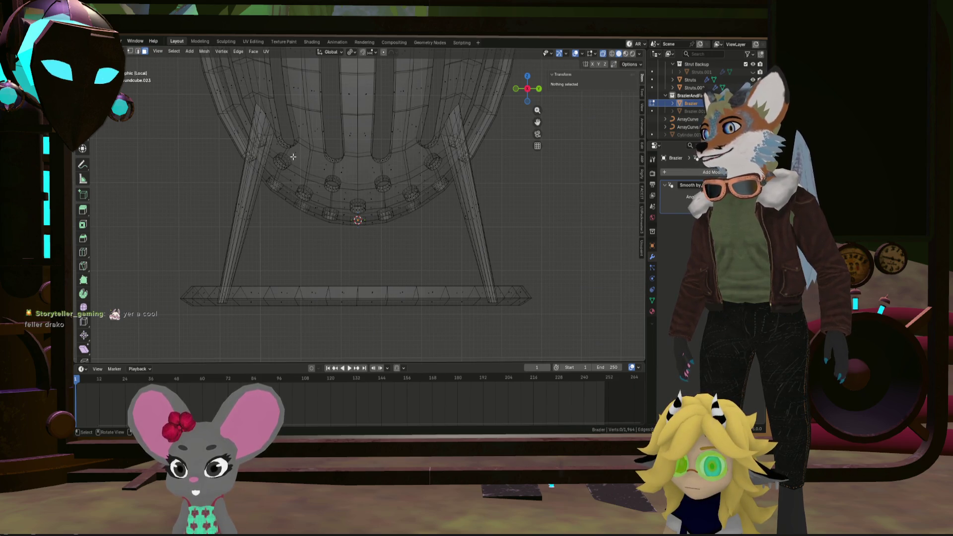
# Box-select the bowl's lower perforated faces, then deselect the struts so only the bottom remains
pyautogui.moveTo(180, 182)
pyautogui.mouseDown()
pyautogui.moveTo(436, 203)
pyautogui.moveTo(524, 239)
pyautogui.mouseUp()
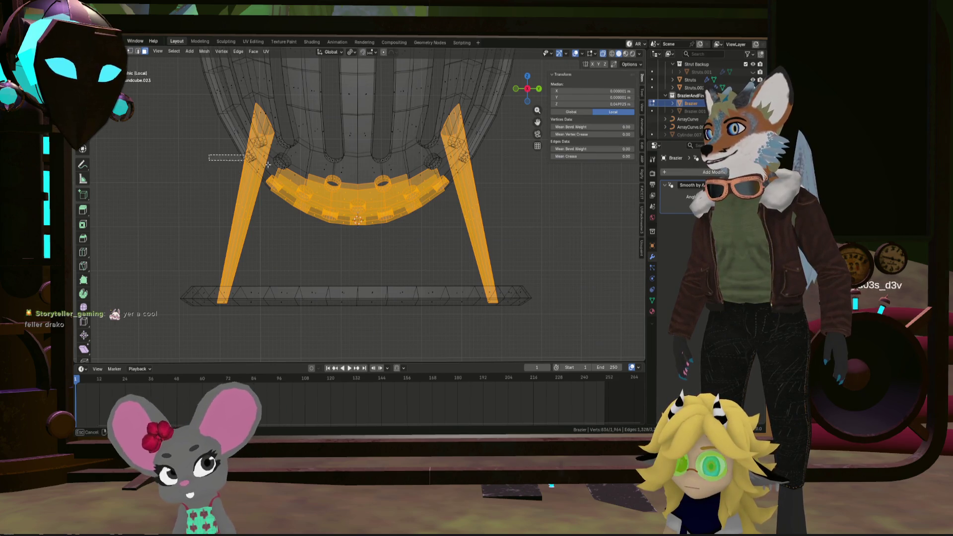
pyautogui.moveTo(268, 164); pyautogui.dragTo(605, 274)
pyautogui.moveTo(463, 180)
pyautogui.mouseDown(button='middle')
pyautogui.moveTo(354, 217)
pyautogui.moveTo(303, 218)
pyautogui.mouseUp(button='middle')
pyautogui.press('b')
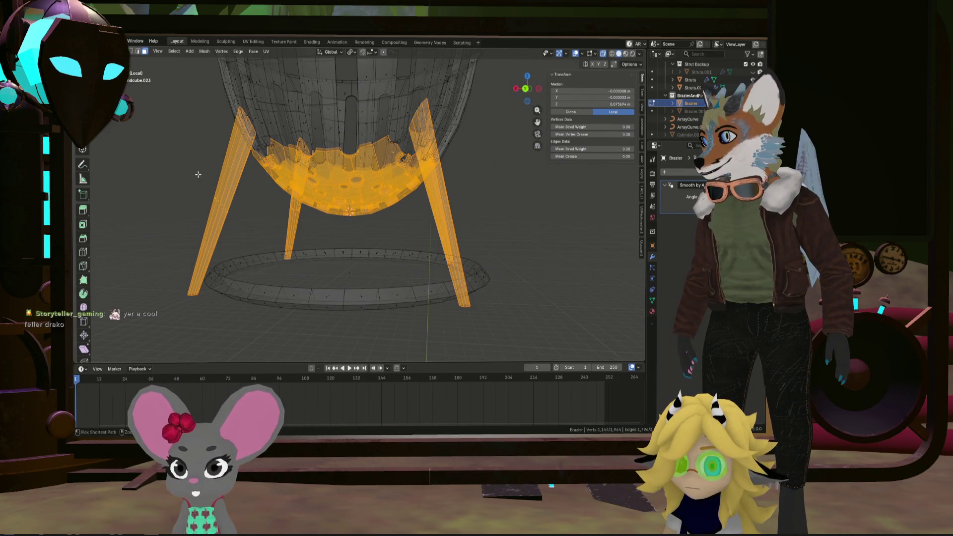
pyautogui.keyDown('ctrl'); pyautogui.moveTo(198, 175); pyautogui.dragTo(233, 233); pyautogui.keyUp('ctrl')
pyautogui.moveTo(233, 234)
pyautogui.mouseDown(button='middle')
pyautogui.moveTo(214, 209)
pyautogui.moveTo(226, 188)
pyautogui.mouseUp(button='middle')
pyautogui.moveTo(227, 189); pyautogui.dragTo(256, 214)
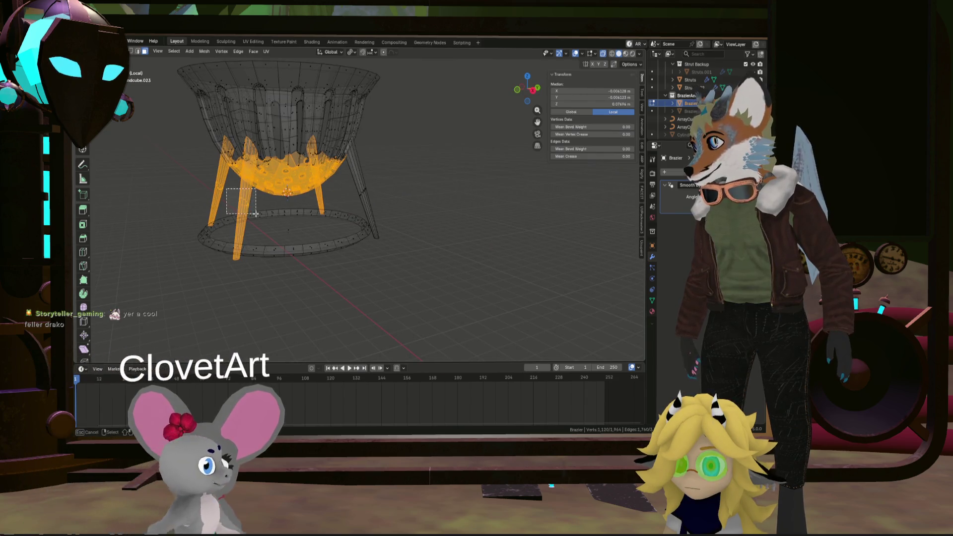
pyautogui.scroll(3, 234, 205)
pyautogui.moveTo(233, 205)
pyautogui.mouseDown(button='middle')
pyautogui.moveTo(447, 232)
pyautogui.moveTo(330, 215)
pyautogui.moveTo(427, 206)
pyautogui.moveTo(417, 206)
pyautogui.moveTo(224, 238)
pyautogui.moveTo(291, 234)
pyautogui.moveTo(326, 268)
pyautogui.moveTo(246, 234)
pyautogui.moveTo(388, 264)
pyautogui.moveTo(442, 238)
pyautogui.moveTo(343, 168)
pyautogui.moveTo(430, 218)
pyautogui.moveTo(492, 234)
pyautogui.mouseUp(button='middle')
pyautogui.scroll(3, 437, 223)
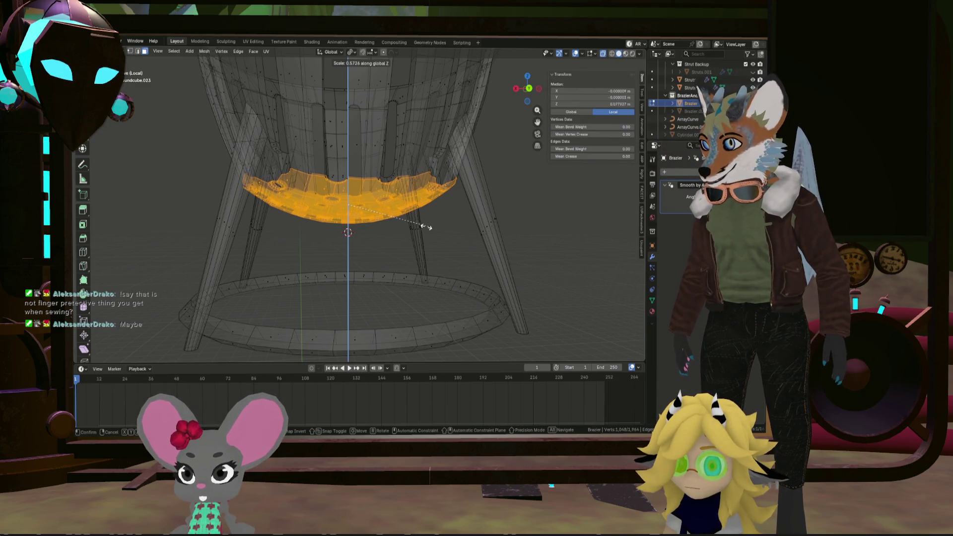
# Flatten the bowl bottom to a Z scale of 0.594 and lift it slightly
pyautogui.click(431, 226)
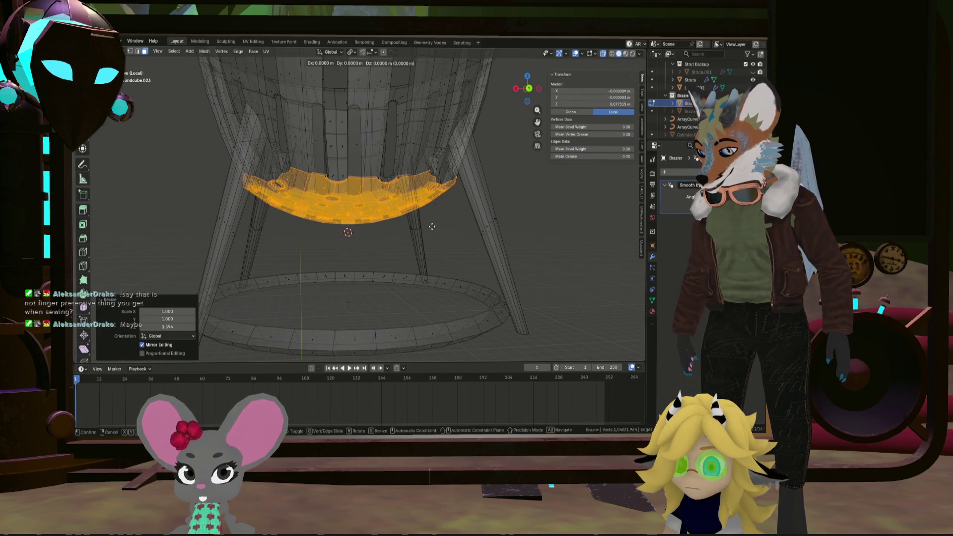
pyautogui.press('z')
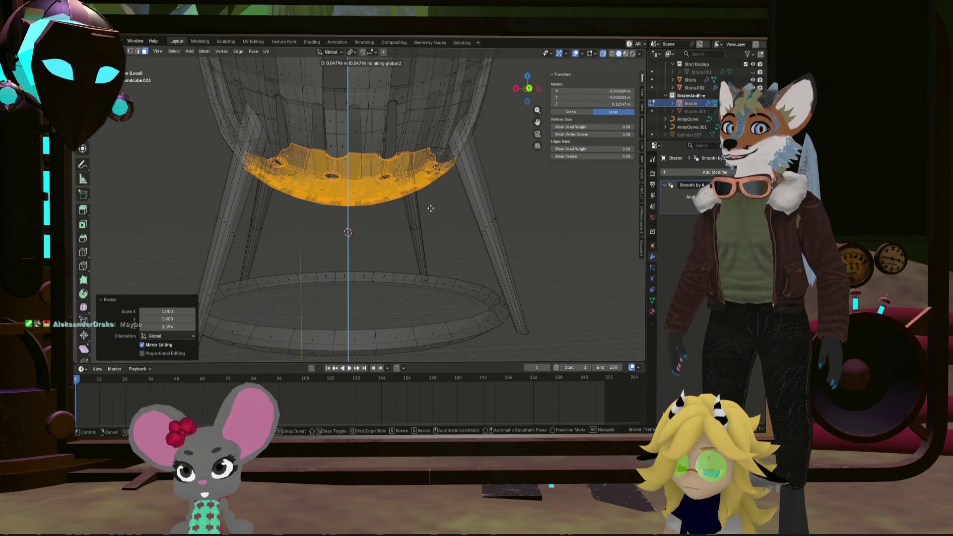
pyautogui.moveTo(431, 209)
pyautogui.mouseDown(button='middle')
pyautogui.moveTo(436, 266)
pyautogui.moveTo(389, 253)
pyautogui.moveTo(325, 208)
pyautogui.moveTo(322, 242)
pyautogui.moveTo(288, 233)
pyautogui.mouseUp(button='middle')
# Turn X-Ray off, re-enter Edit Mode, and select the whole connected brazier mesh
pyautogui.press('Tab')
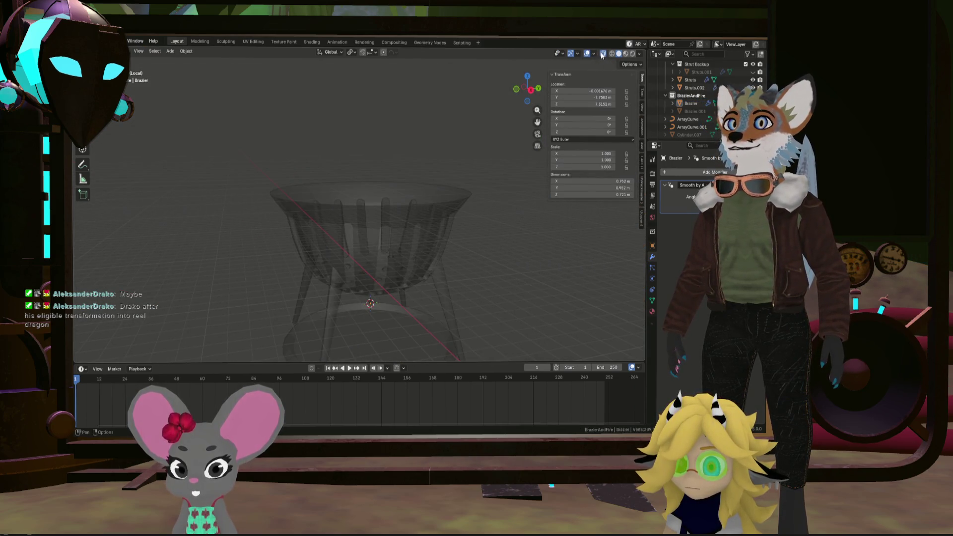
pyautogui.click(602, 55)
pyautogui.moveTo(398, 249)
pyautogui.mouseDown(button='middle')
pyautogui.moveTo(398, 210)
pyautogui.moveTo(484, 197)
pyautogui.moveTo(460, 218)
pyautogui.moveTo(347, 216)
pyautogui.moveTo(387, 234)
pyautogui.moveTo(350, 244)
pyautogui.moveTo(344, 259)
pyautogui.mouseUp(button='middle')
pyautogui.press('Tab')
pyautogui.scroll(-4, 345, 260)
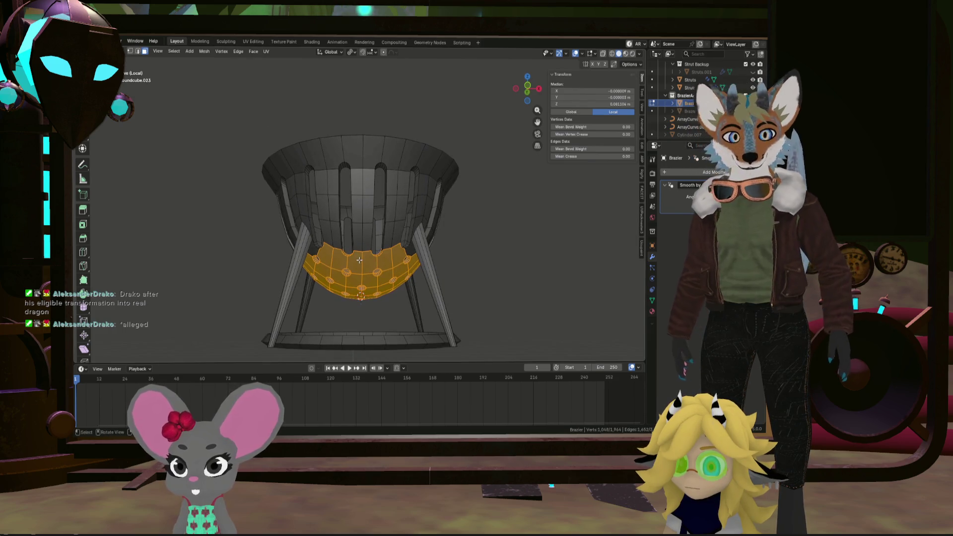
pyautogui.click(355, 262)
pyautogui.hotkey('ctrl', 'l')
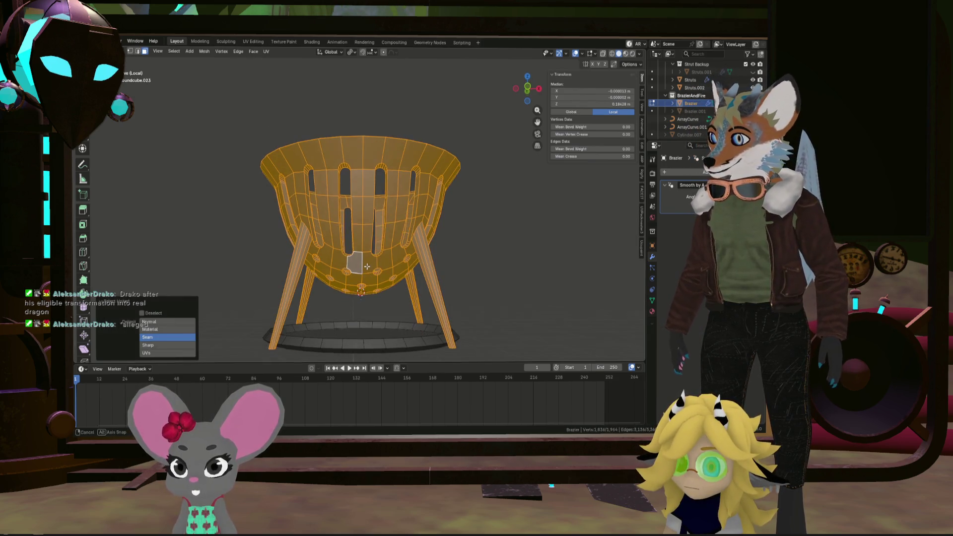
pyautogui.moveTo(370, 265); pyautogui.dragTo(373, 273, button='middle')
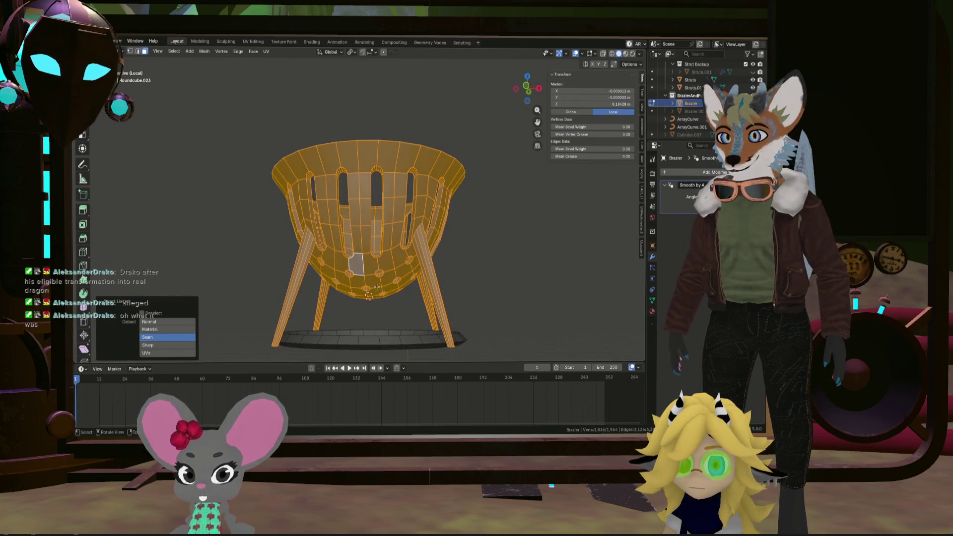
# Select the base ring in Edge select mode and hide it
pyautogui.scroll(5, 370, 275)
pyautogui.click(377, 289)
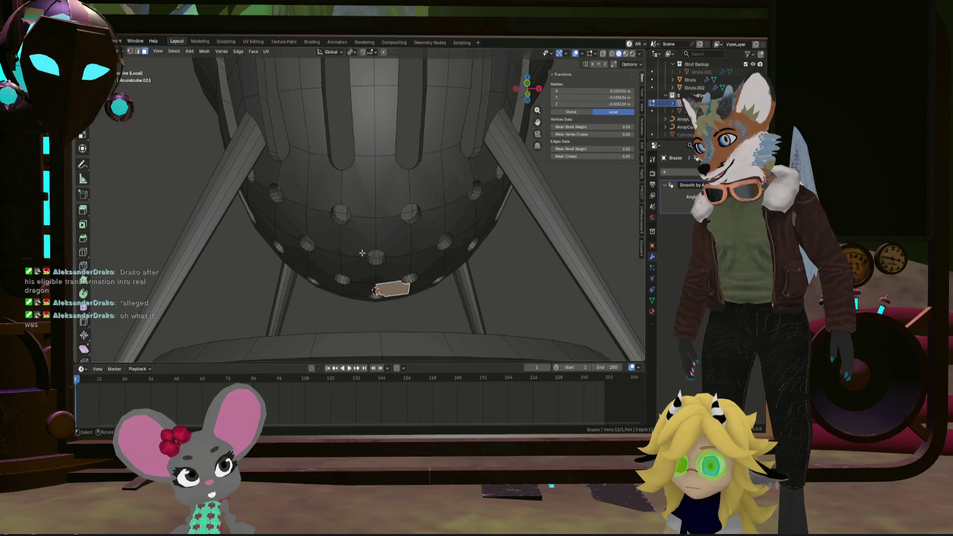
pyautogui.click(137, 51)
pyautogui.moveTo(376, 270); pyautogui.dragTo(380, 272, button='middle')
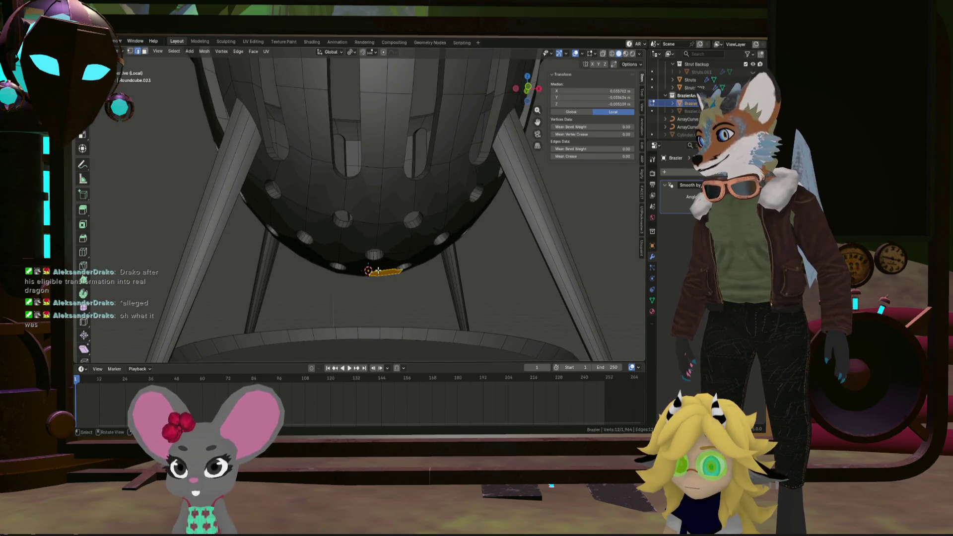
pyautogui.scroll(-3, 378, 271)
pyautogui.press('l')
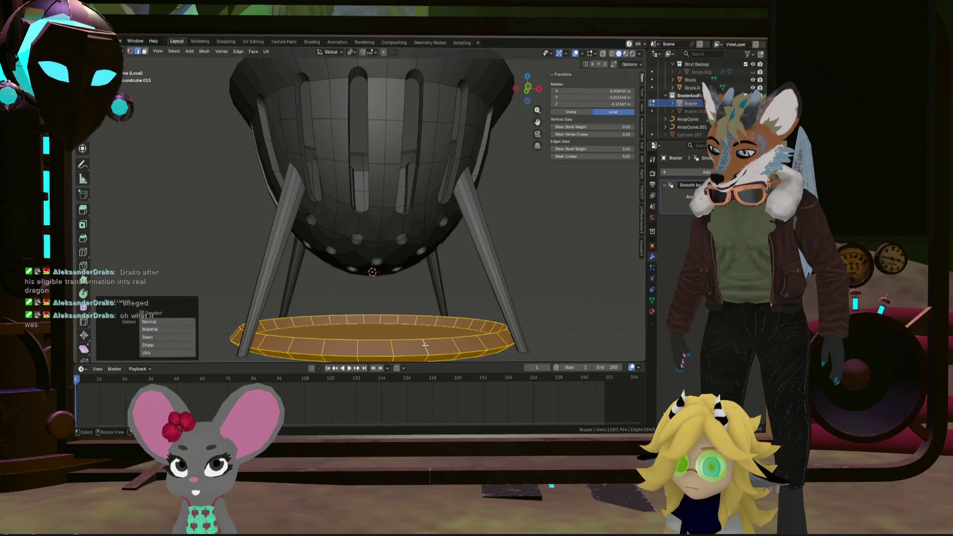
pyautogui.press('h')
# Select the right strut along its length and hide it
pyautogui.moveTo(424, 345); pyautogui.dragTo(437, 332, button='middle')
pyautogui.click(490, 266)
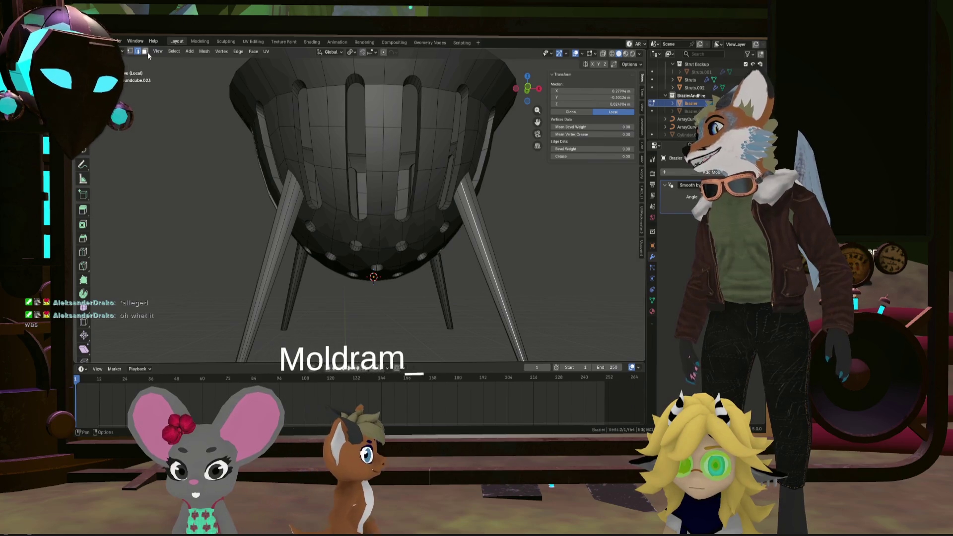
pyautogui.keyDown('alt'); pyautogui.click(493, 279); pyautogui.keyUp('alt')
pyautogui.press('h')
pyautogui.moveTo(493, 279); pyautogui.dragTo(361, 217, button='middle')
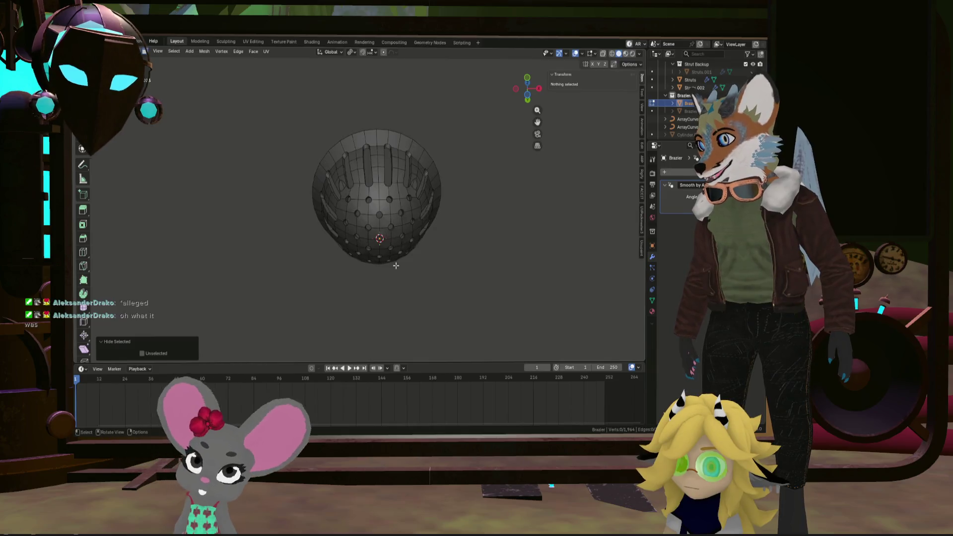
# Select the two central faces of the bowl bottom and check the Transform Pivot Point options
pyautogui.scroll(3, 361, 217)
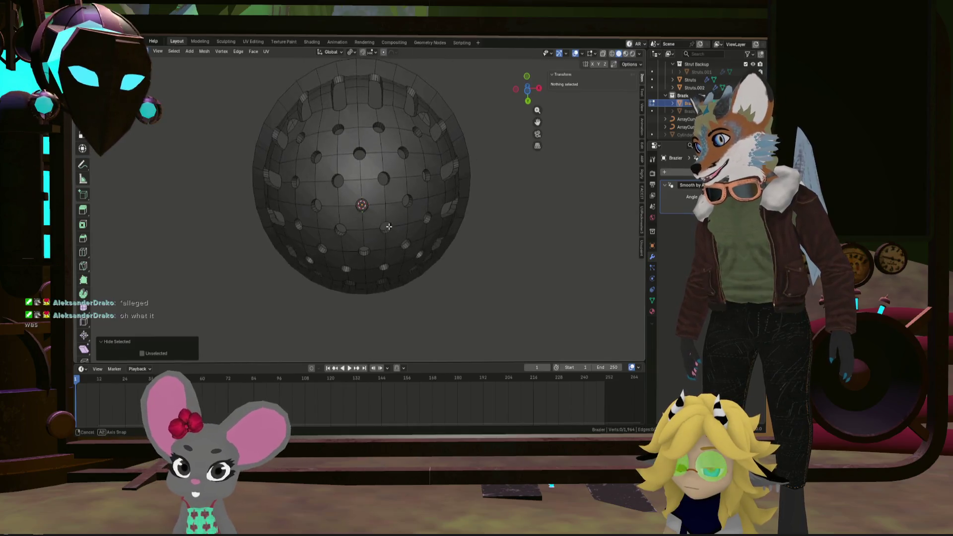
pyautogui.click(355, 209)
pyautogui.keyDown('shift'); pyautogui.click(367, 185); pyautogui.keyUp('shift')
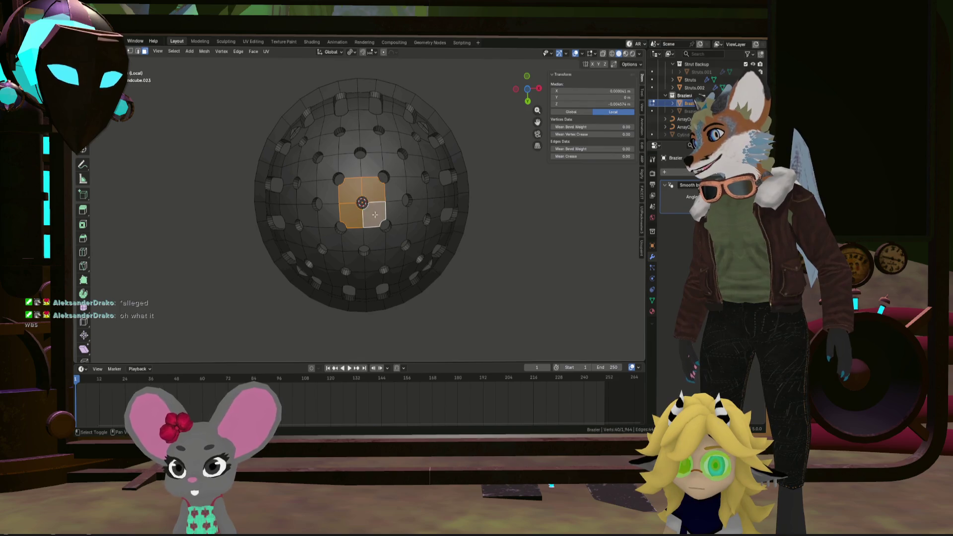
pyautogui.moveTo(375, 215); pyautogui.dragTo(367, 276, button='middle')
pyautogui.scroll(5, 367, 275)
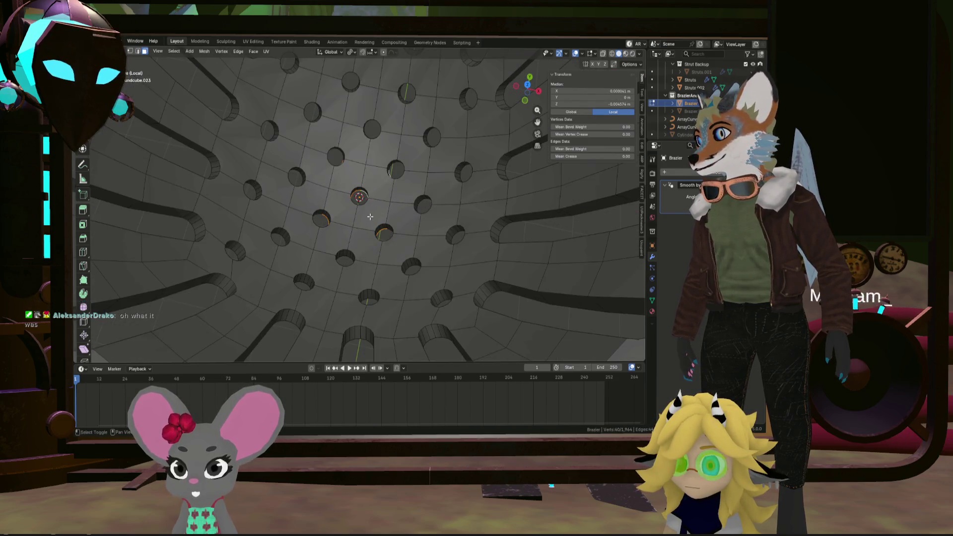
pyautogui.scroll(-8, 367, 256)
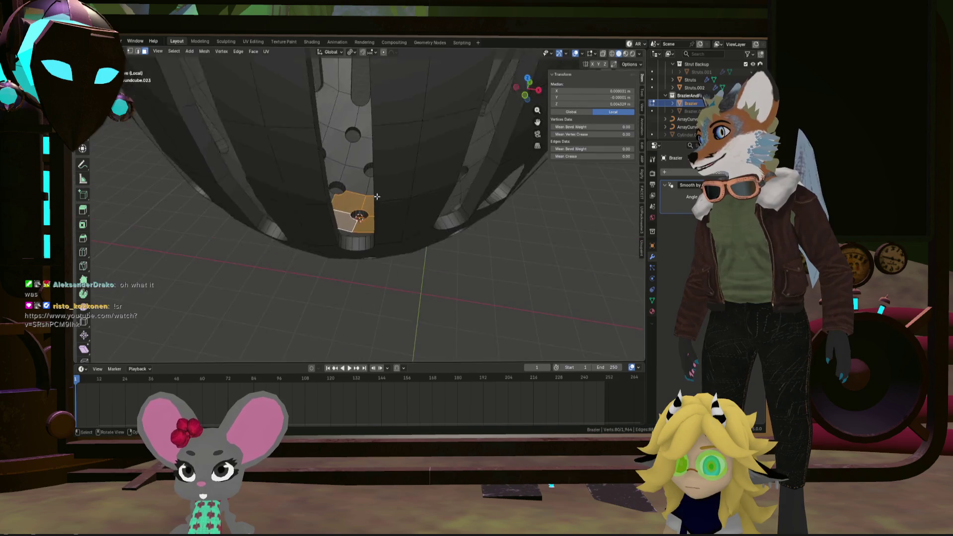
pyautogui.moveTo(368, 255); pyautogui.dragTo(387, 228, button='middle')
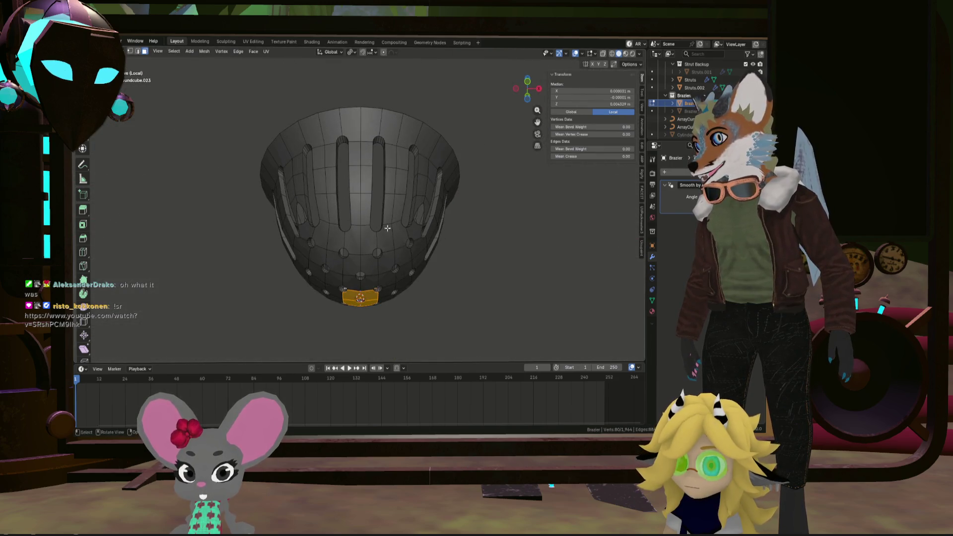
pyautogui.click(375, 52)
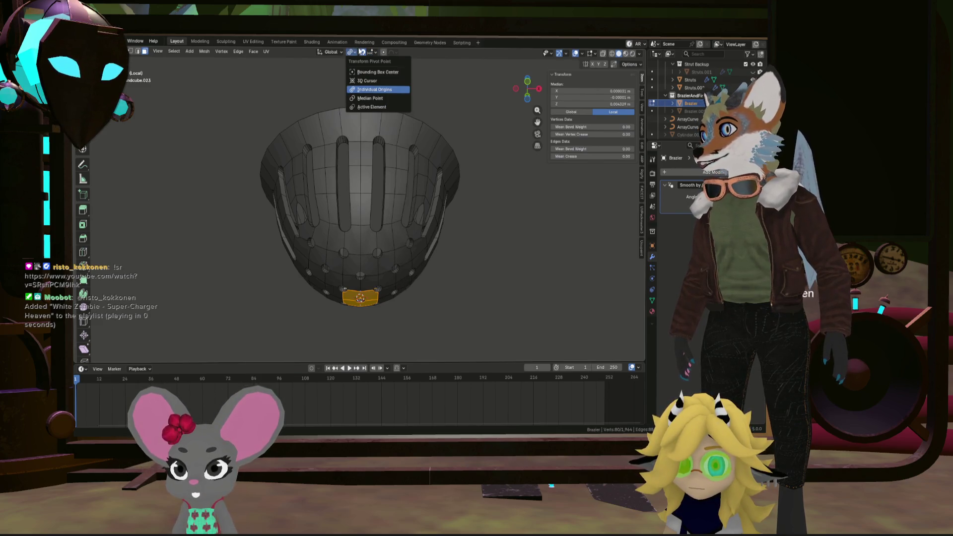
pyautogui.click(372, 53)
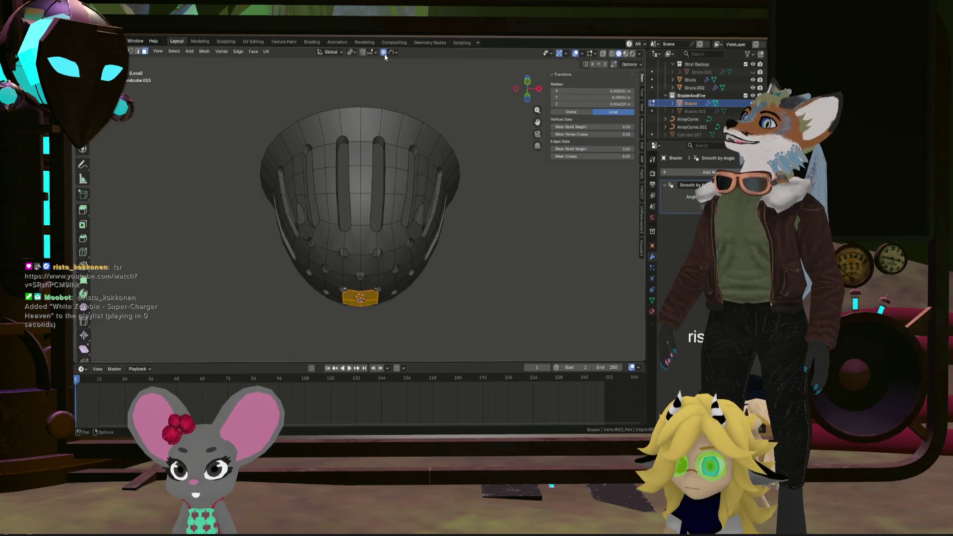
pyautogui.moveTo(527, 91); pyautogui.dragTo(531, 107)
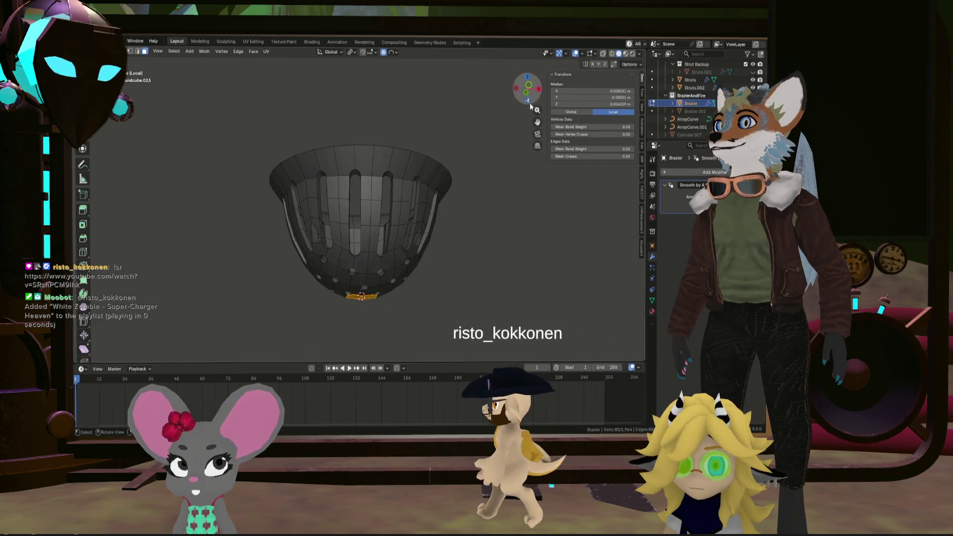
# In side view, raise the bowl floor faces about 0.056 m with sphere proportional falloff size 0.194
pyautogui.press('KP_3')
pyautogui.press('g')
pyautogui.press('z')
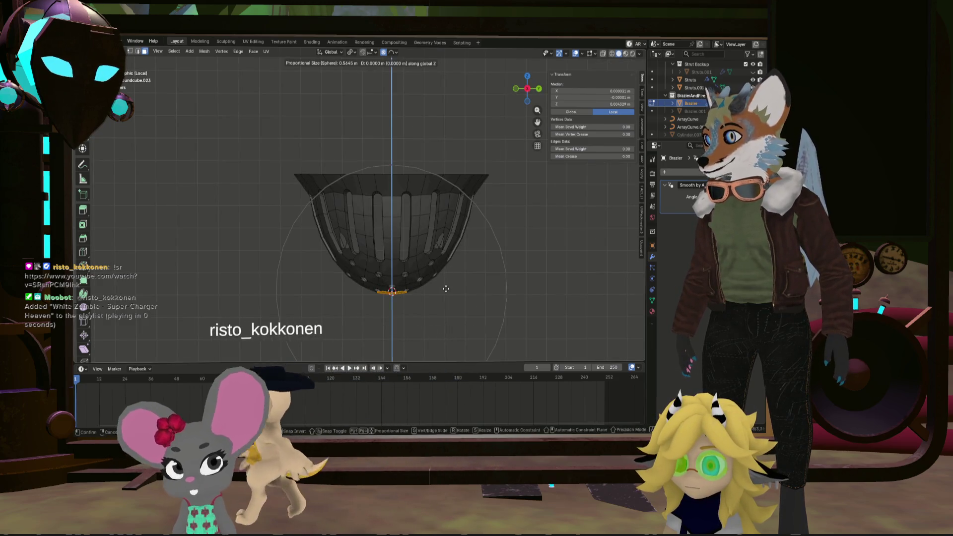
pyautogui.scroll(6, 450, 282)
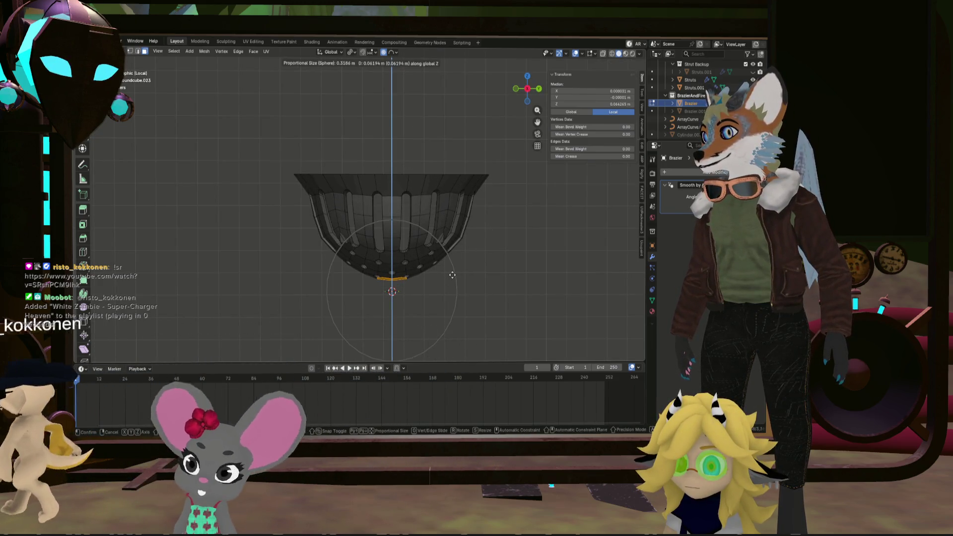
pyautogui.scroll(1, 454, 278)
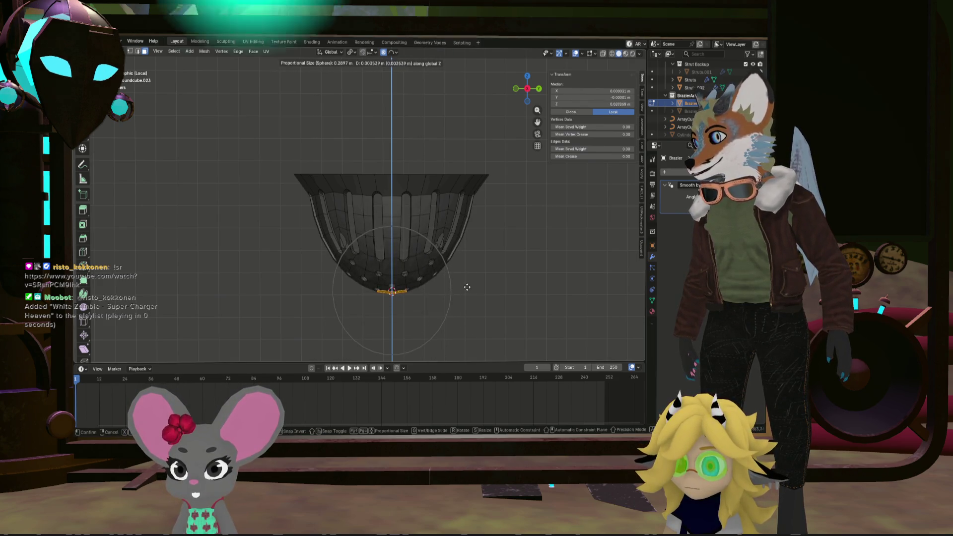
pyautogui.scroll(2, 466, 280)
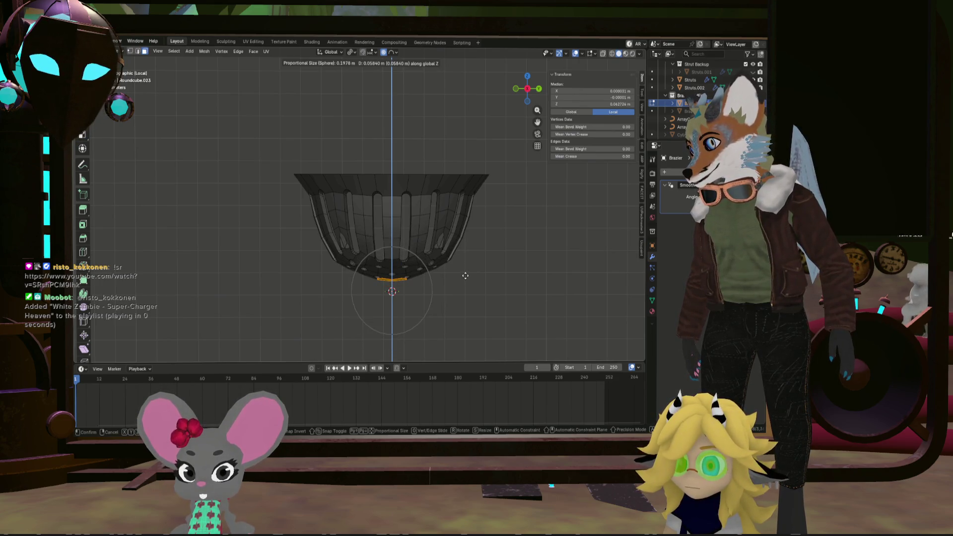
pyautogui.click(464, 274)
pyautogui.moveTo(453, 287)
pyautogui.mouseDown(button='middle')
pyautogui.moveTo(422, 192)
pyautogui.moveTo(522, 220)
pyautogui.moveTo(426, 261)
pyautogui.mouseUp(button='middle')
pyautogui.moveTo(492, 189); pyautogui.dragTo(480, 164, button='middle')
# Raise the floor a further 0.036 m with 0.239 sphere falloff, then reveal the hidden legs and base ring
pyautogui.hotkey('ctrl', 'z')
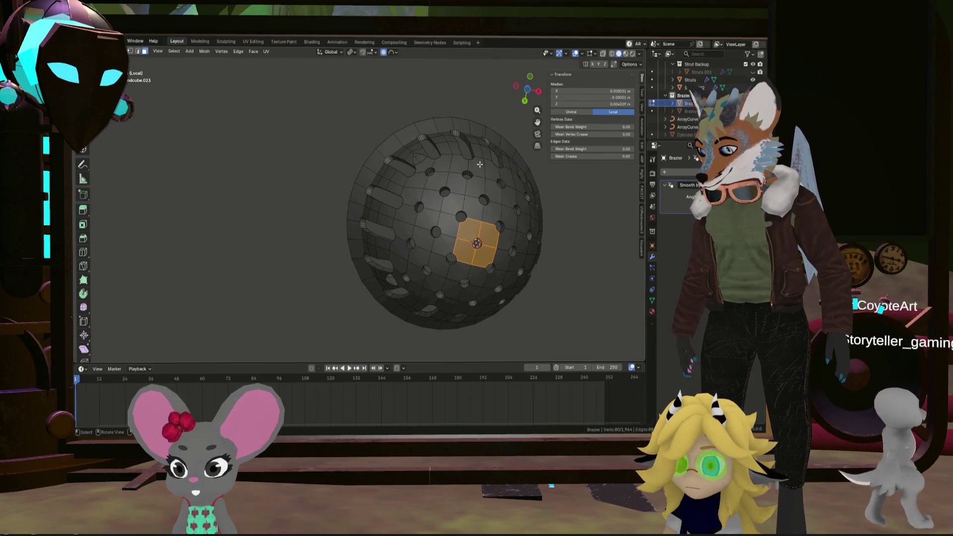
pyautogui.press('g')
pyautogui.press('z')
pyautogui.scroll(-2, 479, 169)
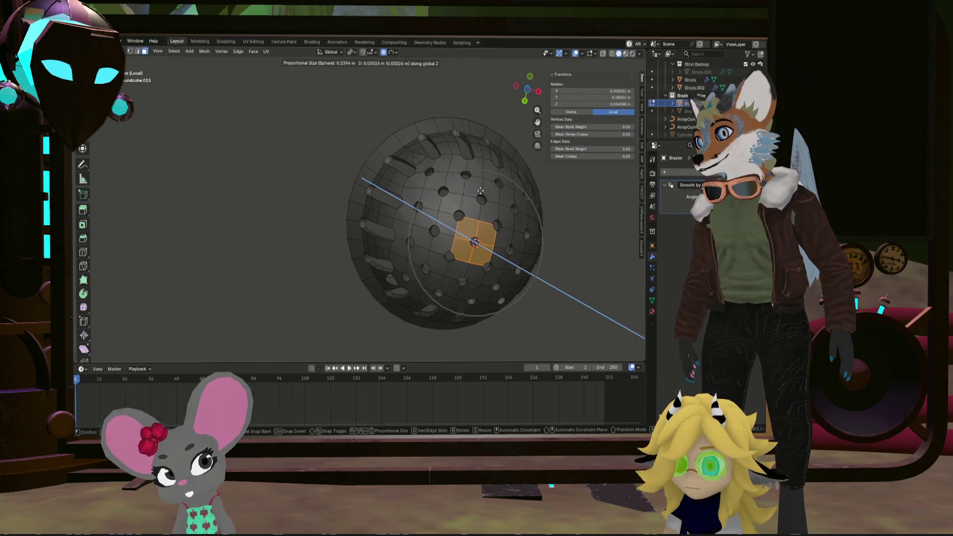
pyautogui.click(480, 193)
pyautogui.moveTo(480, 194)
pyautogui.mouseDown(button='middle')
pyautogui.moveTo(436, 283)
pyautogui.moveTo(449, 309)
pyautogui.moveTo(507, 303)
pyautogui.moveTo(543, 276)
pyautogui.moveTo(485, 268)
pyautogui.moveTo(410, 285)
pyautogui.moveTo(373, 272)
pyautogui.moveTo(466, 231)
pyautogui.mouseUp(button='middle')
pyautogui.hotkey('alt', 'h')
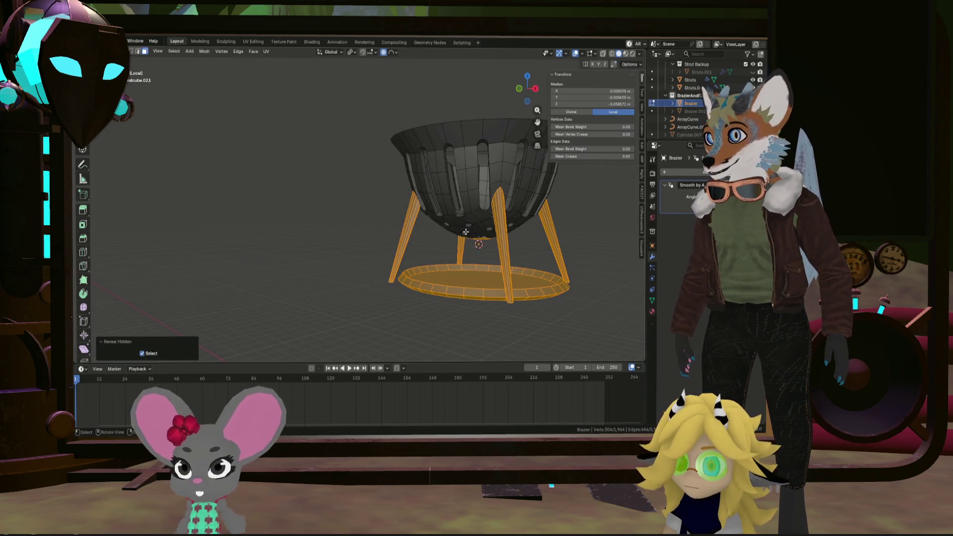
# Deselect everything, inspect the 0.952 × 0.952 × 0.721 m brazier, and return to Object Mode
pyautogui.click(340, 243)
pyautogui.moveTo(340, 244)
pyautogui.mouseDown(button='middle')
pyautogui.moveTo(329, 245)
pyautogui.moveTo(441, 234)
pyautogui.mouseUp(button='middle')
pyautogui.scroll(-3, 421, 230)
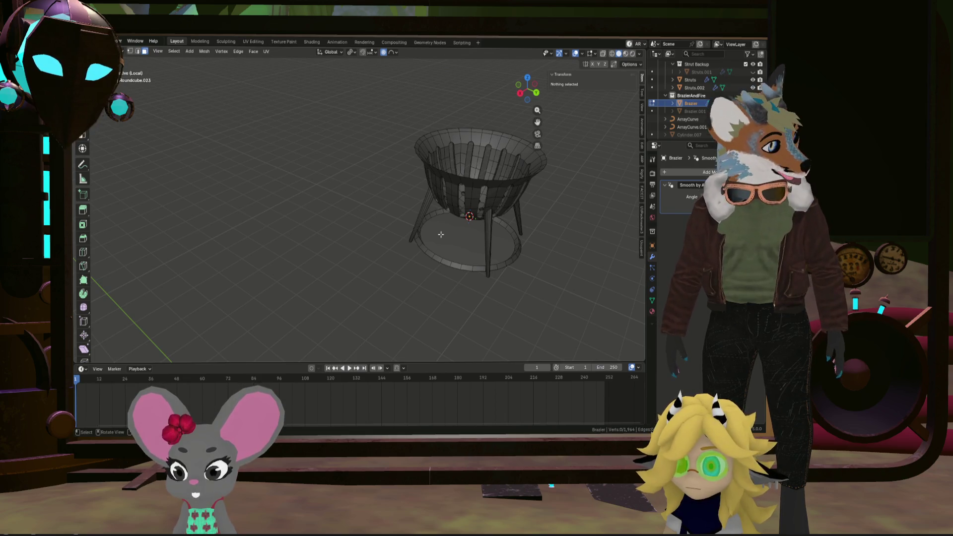
pyautogui.moveTo(440, 234); pyautogui.dragTo(480, 203, button='middle')
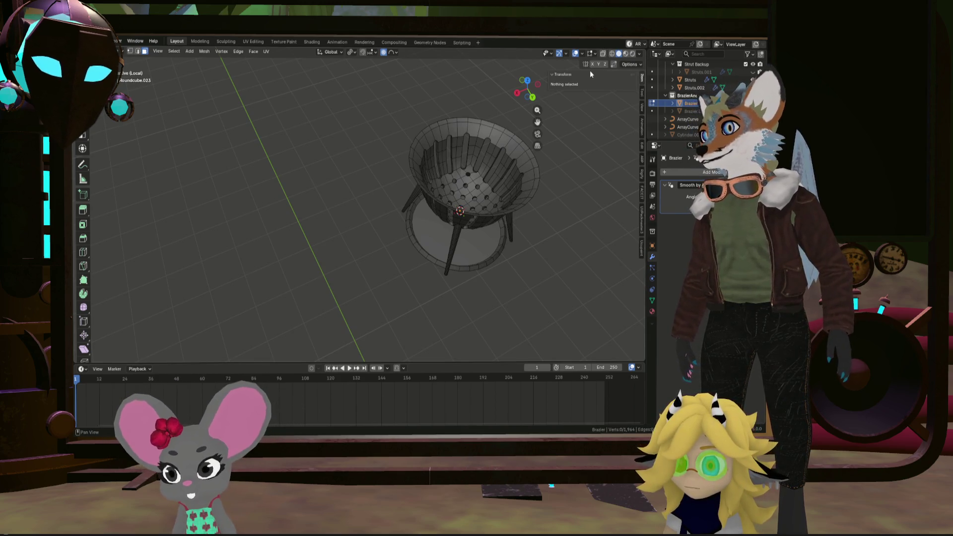
pyautogui.moveTo(482, 198); pyautogui.dragTo(494, 189, button='middle')
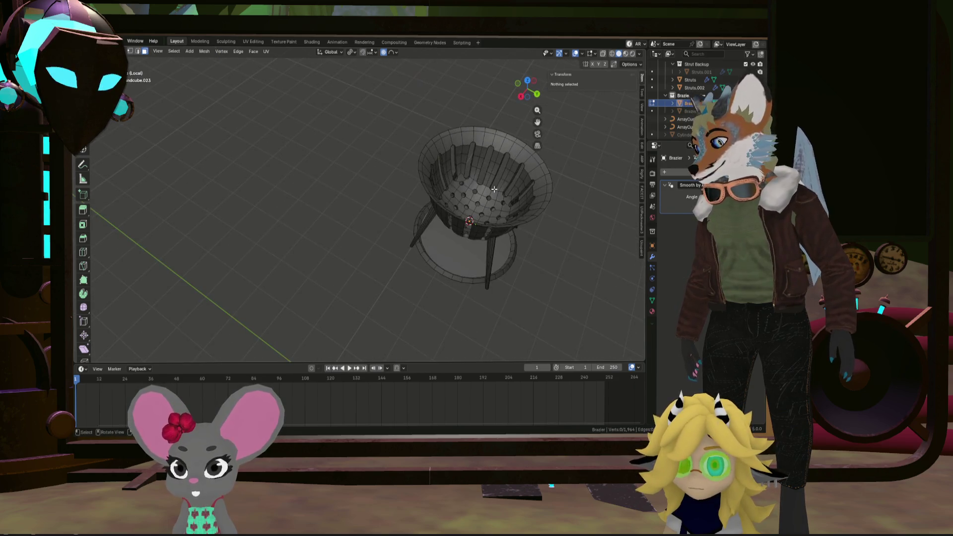
pyautogui.press('Tab')
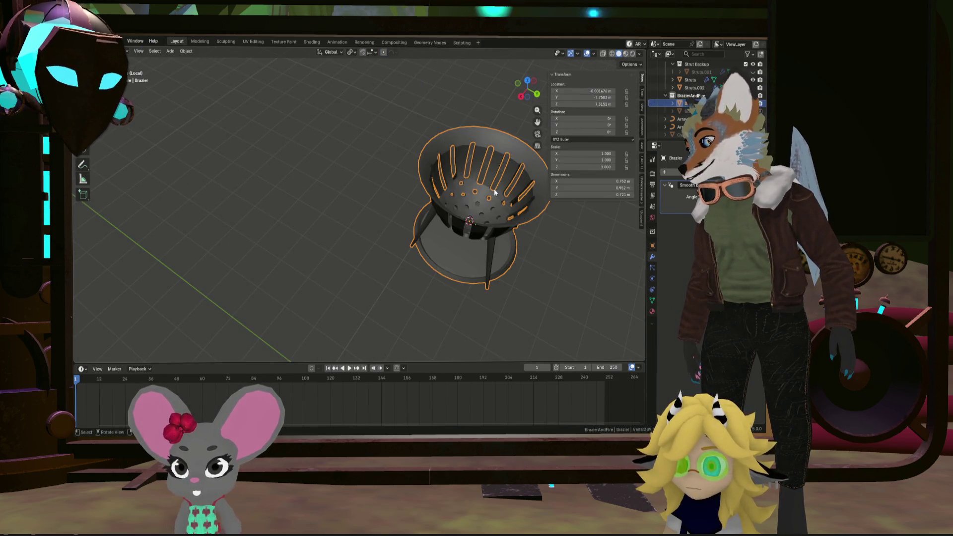
# Switch to front view with X-Ray on, re-enter Edit Mode on the Brazier, and open snapping options
pyautogui.press('KP_0')
pyautogui.moveTo(421, 196)
pyautogui.mouseDown(button='middle')
pyautogui.moveTo(388, 169)
pyautogui.moveTo(389, 185)
pyautogui.moveTo(411, 146)
pyautogui.moveTo(410, 99)
pyautogui.moveTo(330, 236)
pyautogui.moveTo(248, 229)
pyautogui.moveTo(238, 254)
pyautogui.moveTo(374, 254)
pyautogui.moveTo(392, 245)
pyautogui.moveTo(391, 255)
pyautogui.mouseUp(button='middle')
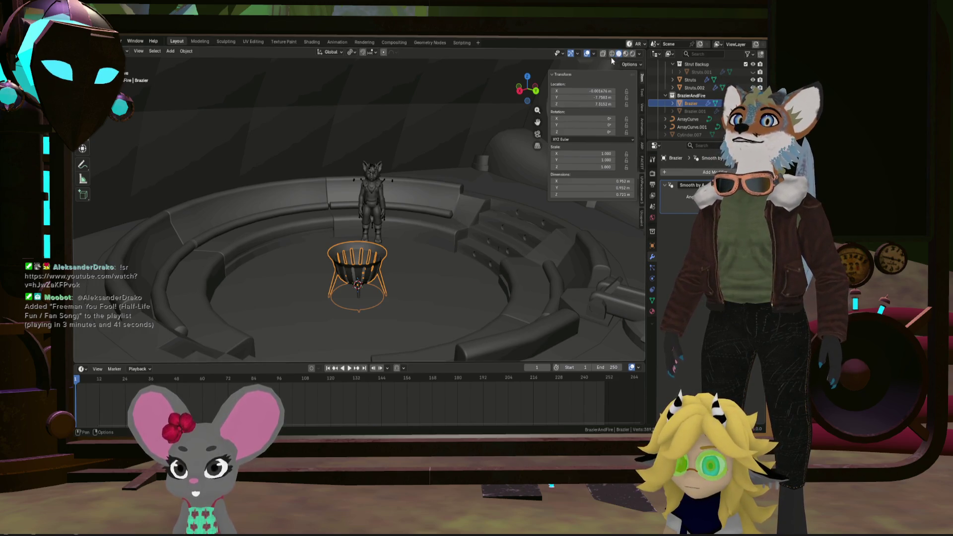
pyautogui.press('KP_1')
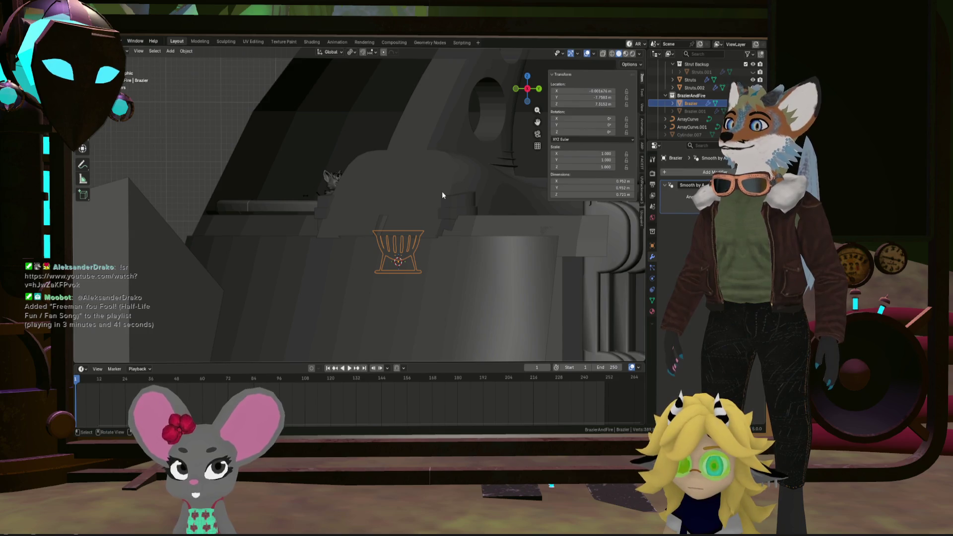
pyautogui.click(603, 54)
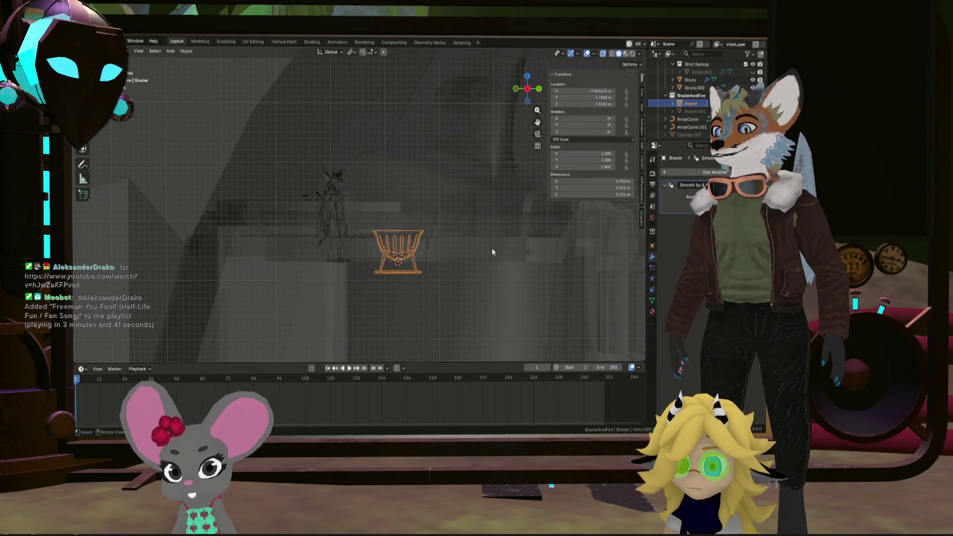
pyautogui.press('Tab')
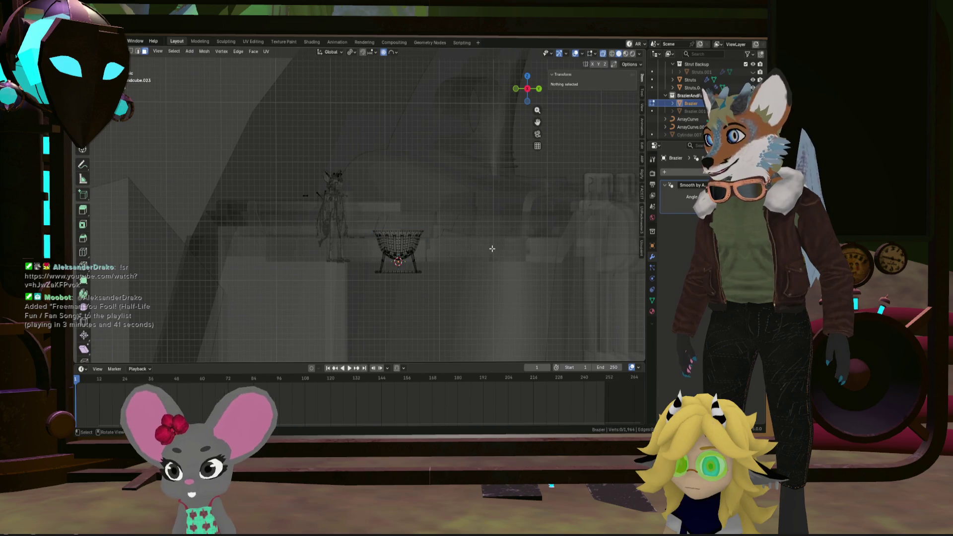
pyautogui.click(376, 52)
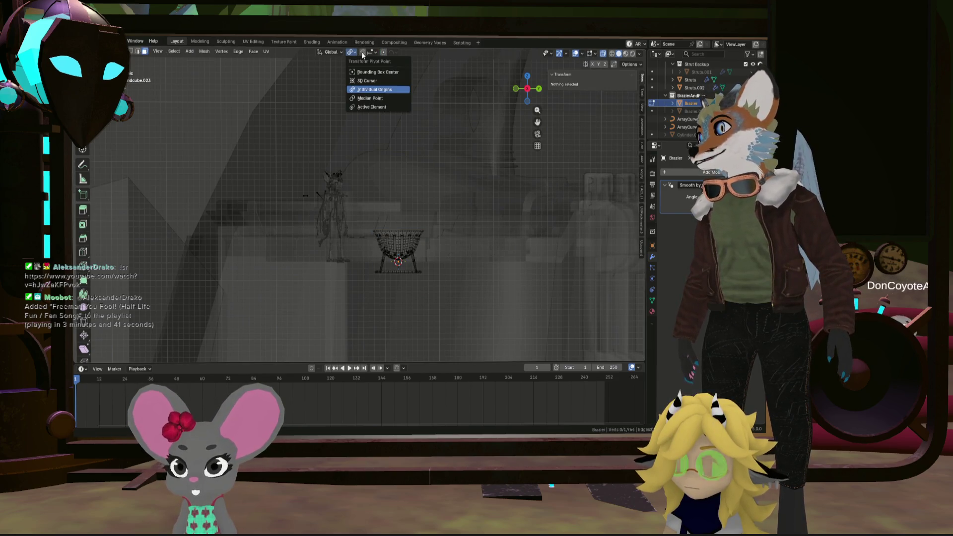
# With snapping on, raise the entire brazier mesh 0.2 m along Z
pyautogui.click(362, 52)
pyautogui.press('a')
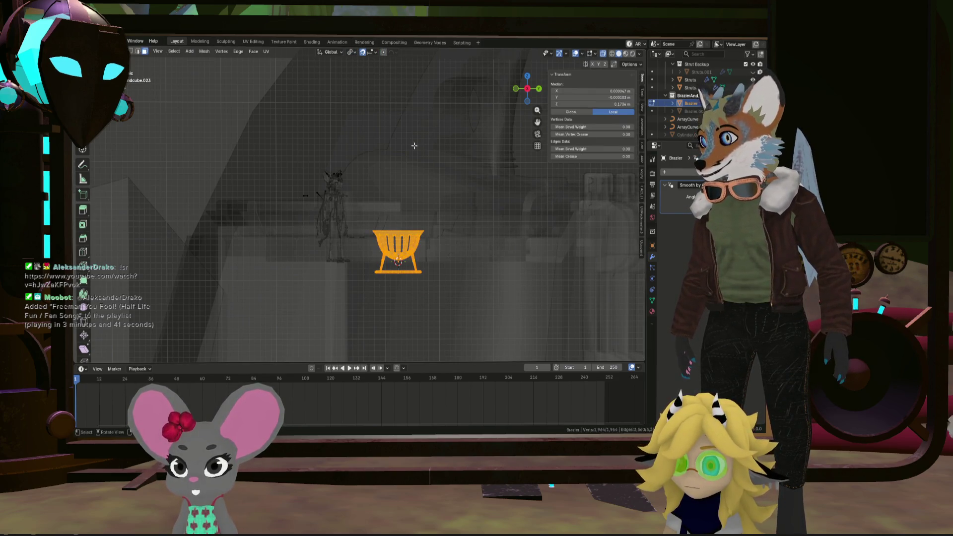
pyautogui.press('g')
pyautogui.press('z')
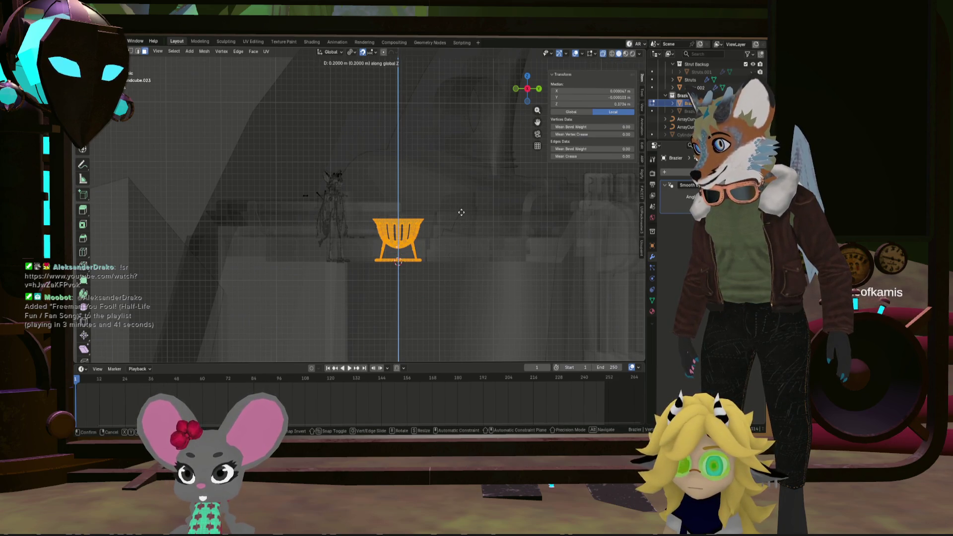
pyautogui.click(461, 212)
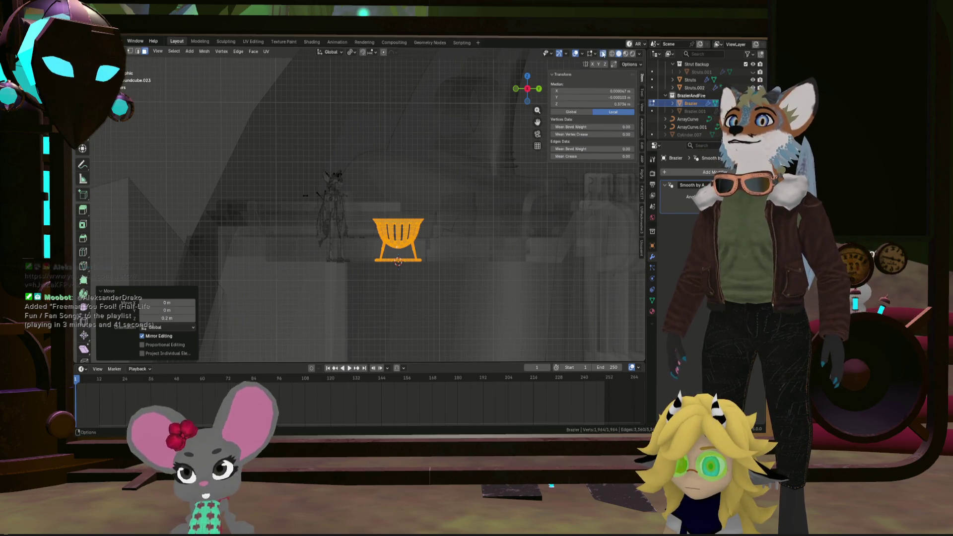
# Turn X-ray off, return to Object Mode, and select the Lounge object
pyautogui.hotkey('alt', 'z')
pyautogui.press('Tab')
pyautogui.moveTo(435, 158)
pyautogui.mouseDown(button='middle')
pyautogui.moveTo(441, 206)
pyautogui.moveTo(402, 351)
pyautogui.moveTo(383, 327)
pyautogui.moveTo(367, 344)
pyautogui.moveTo(308, 336)
pyautogui.moveTo(376, 341)
pyautogui.moveTo(407, 323)
pyautogui.moveTo(389, 306)
pyautogui.moveTo(412, 313)
pyautogui.mouseUp(button='middle')
pyautogui.scroll(3, 384, 328)
pyautogui.scroll(-8, 308, 336)
pyautogui.click(419, 329)
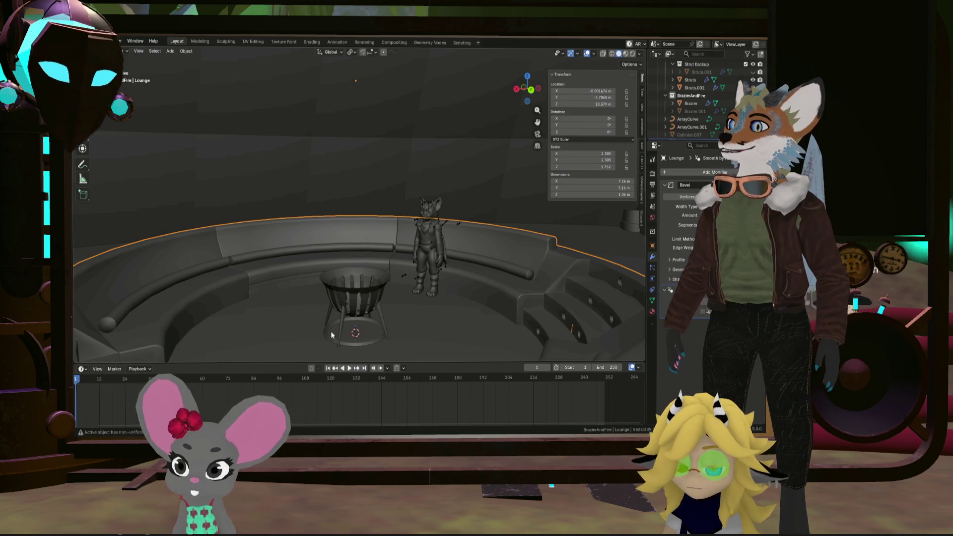
pyautogui.scroll(5, 328, 312)
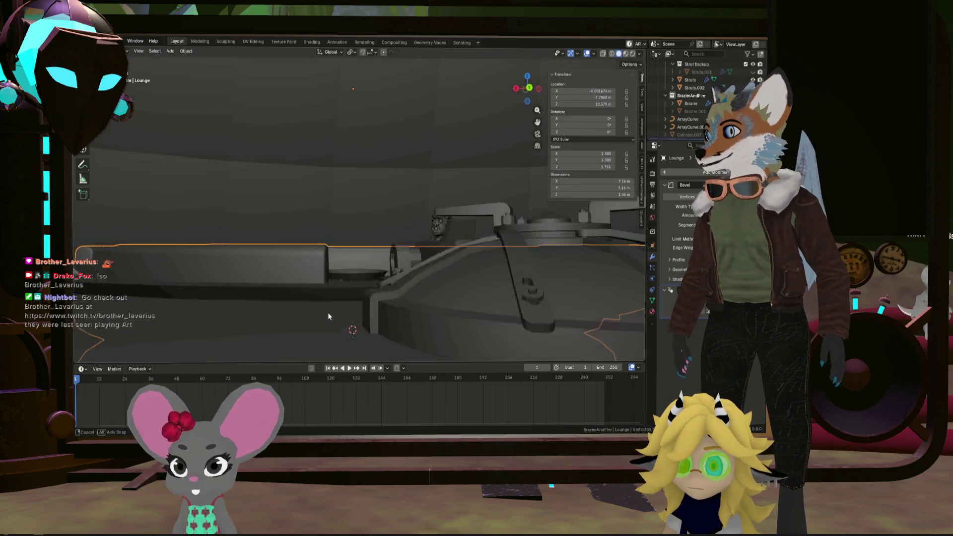
pyautogui.scroll(-3, 328, 312)
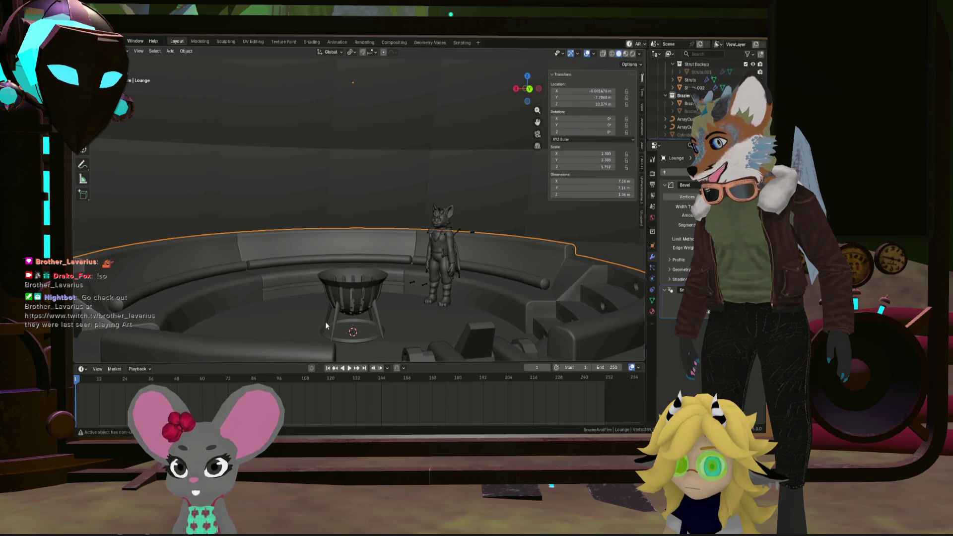
pyautogui.scroll(4, 355, 315)
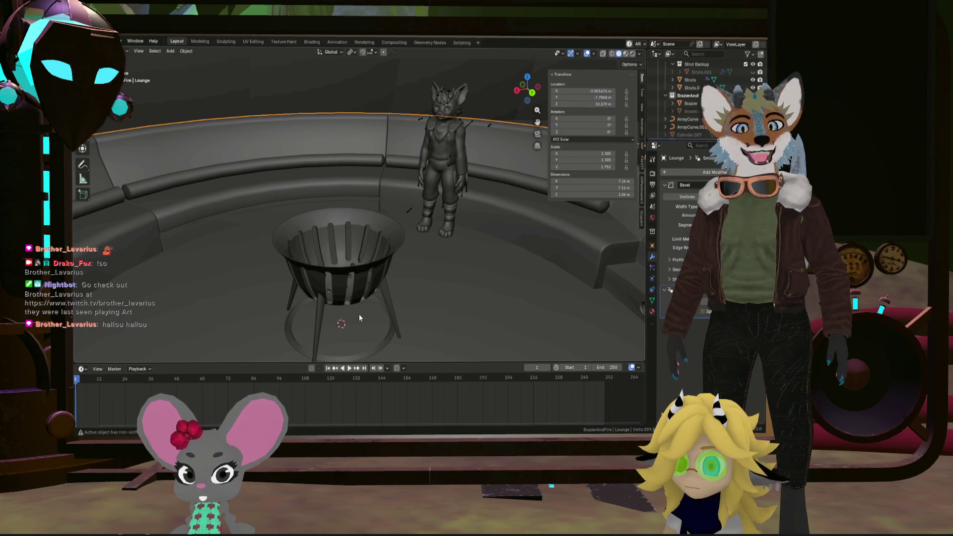
pyautogui.moveTo(359, 314)
pyautogui.mouseDown(button='middle')
pyautogui.moveTo(334, 330)
pyautogui.moveTo(215, 305)
pyautogui.moveTo(282, 311)
pyautogui.moveTo(353, 296)
pyautogui.moveTo(370, 228)
pyautogui.moveTo(371, 328)
pyautogui.moveTo(372, 313)
pyautogui.moveTo(306, 316)
pyautogui.moveTo(472, 310)
pyautogui.moveTo(362, 284)
pyautogui.moveTo(383, 285)
pyautogui.mouseUp(button='middle')
pyautogui.scroll(6, 370, 328)
pyautogui.scroll(-6, 472, 306)
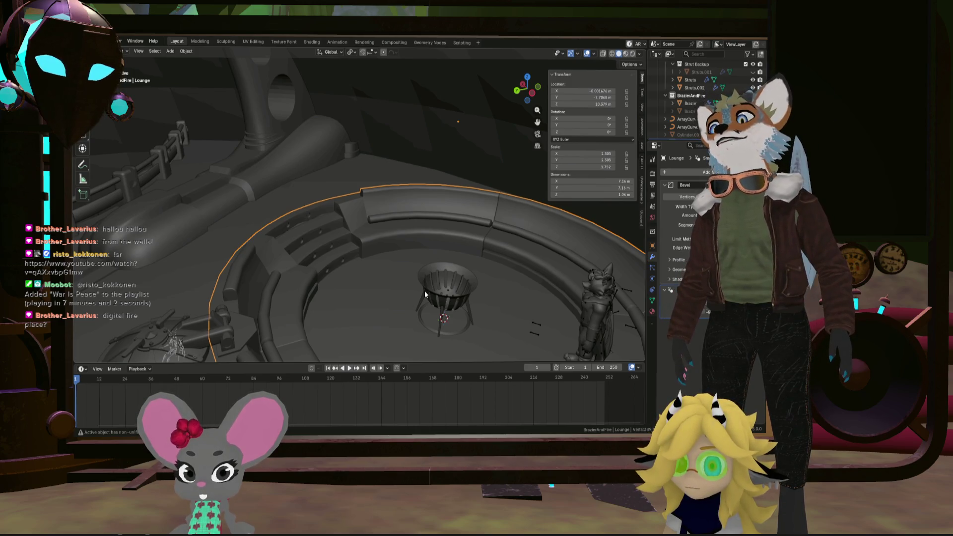
pyautogui.moveTo(424, 291)
pyautogui.mouseDown(button='middle')
pyautogui.moveTo(477, 294)
pyautogui.moveTo(437, 309)
pyautogui.moveTo(392, 260)
pyautogui.mouseUp(button='middle')
pyautogui.scroll(5, 386, 254)
pyautogui.scroll(-5, 437, 280)
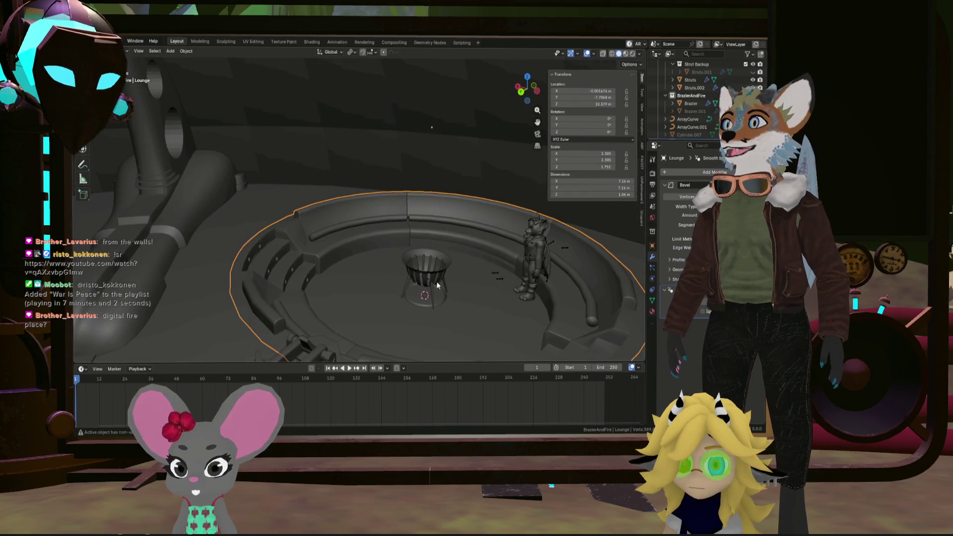
pyautogui.moveTo(409, 272)
pyautogui.mouseDown(button='middle')
pyautogui.moveTo(407, 294)
pyautogui.moveTo(423, 278)
pyautogui.mouseUp(button='middle')
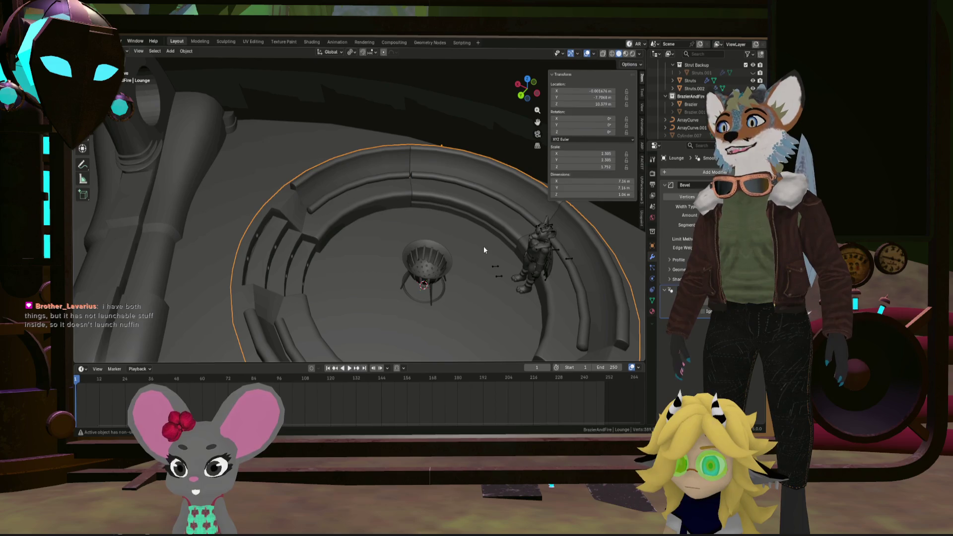
pyautogui.moveTo(475, 253)
pyautogui.mouseDown(button='middle')
pyautogui.moveTo(468, 266)
pyautogui.moveTo(487, 264)
pyautogui.moveTo(468, 311)
pyautogui.moveTo(458, 306)
pyautogui.moveTo(471, 278)
pyautogui.moveTo(460, 309)
pyautogui.moveTo(294, 300)
pyautogui.moveTo(296, 278)
pyautogui.moveTo(333, 299)
pyautogui.moveTo(439, 291)
pyautogui.moveTo(434, 301)
pyautogui.moveTo(411, 297)
pyautogui.mouseUp(button='middle')
pyautogui.scroll(-5, 411, 299)
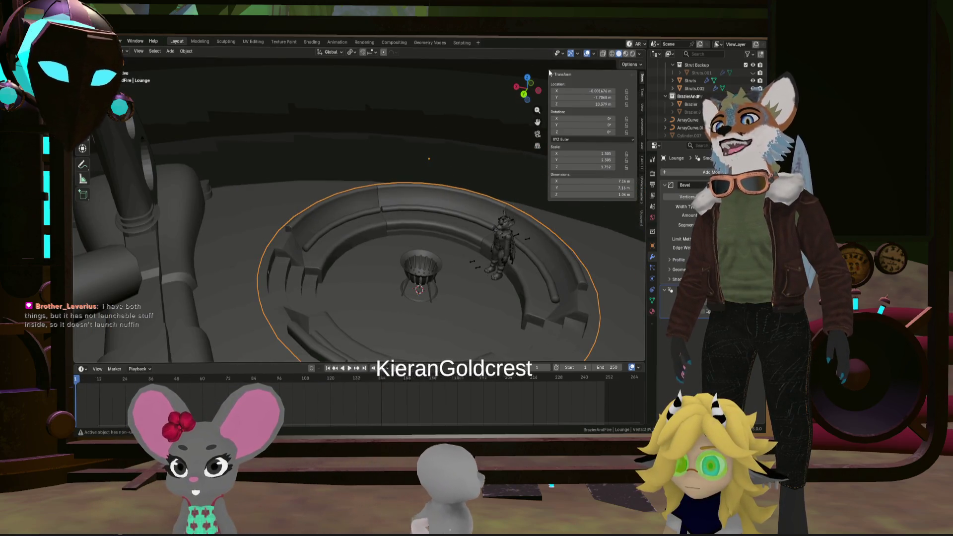
pyautogui.moveTo(397, 209)
pyautogui.mouseDown(button='middle')
pyautogui.moveTo(374, 236)
pyautogui.moveTo(353, 226)
pyautogui.moveTo(364, 203)
pyautogui.mouseUp(button='middle')
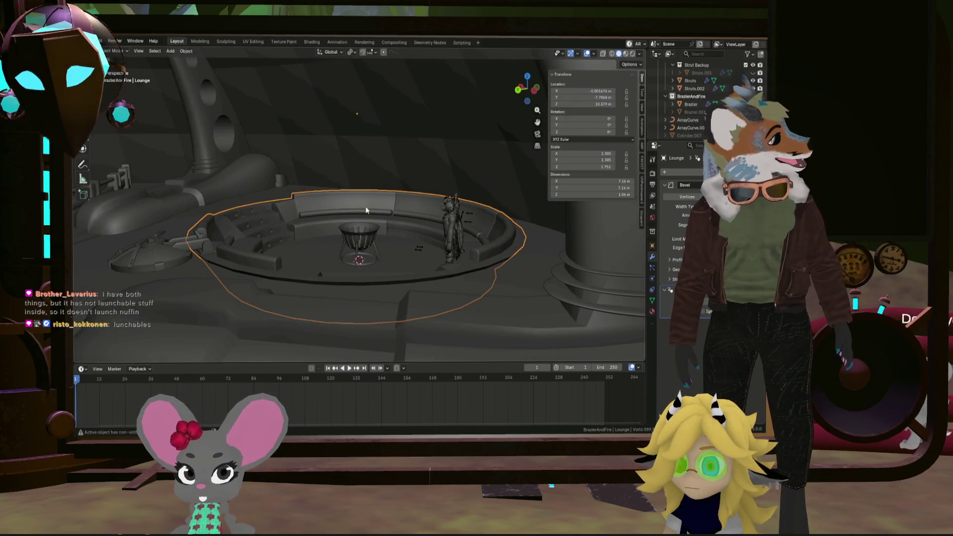
pyautogui.moveTo(365, 206)
pyautogui.mouseDown(button='middle')
pyautogui.moveTo(400, 206)
pyautogui.moveTo(443, 228)
pyautogui.moveTo(481, 208)
pyautogui.mouseUp(button='middle')
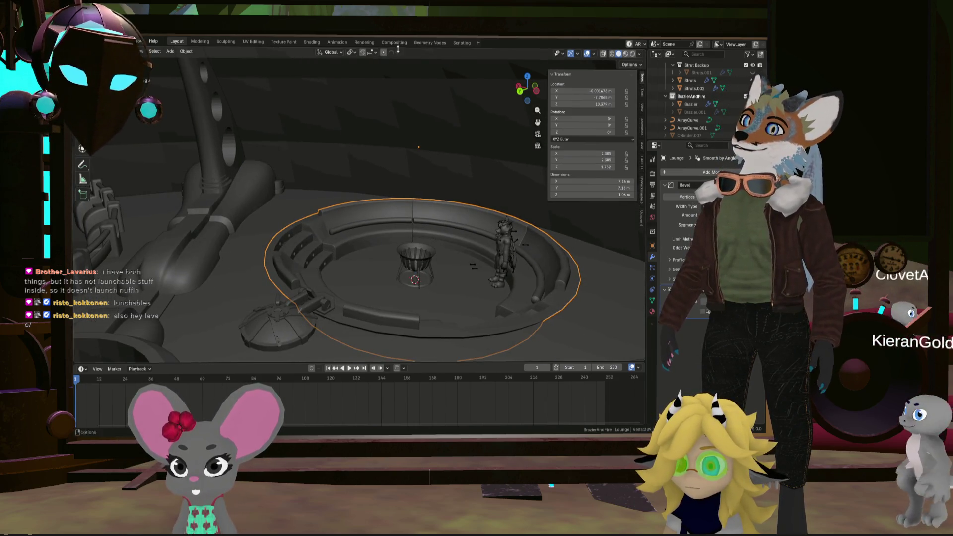
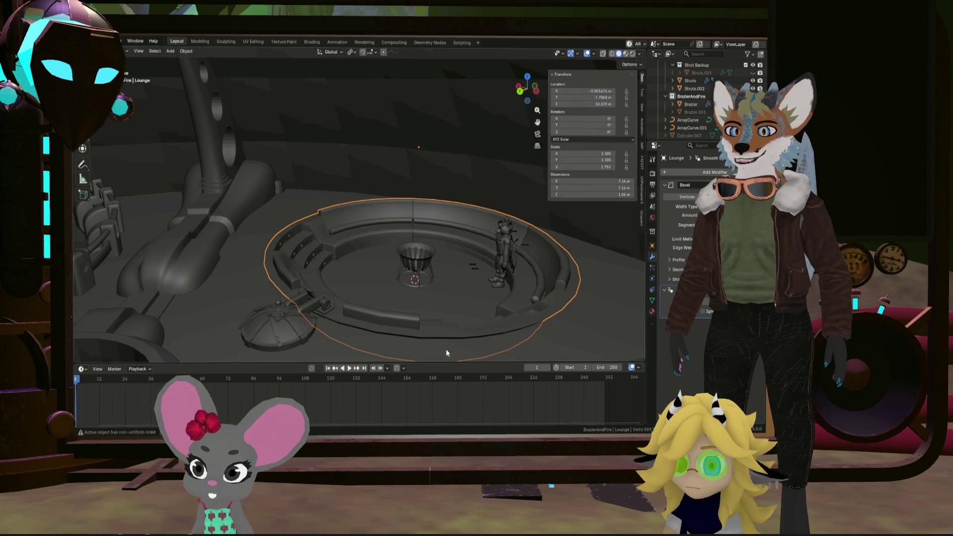
# Orbit and zoom to a low, tilted view of the lounge ring and brazier
pyautogui.scroll(5, 446, 348)
pyautogui.moveTo(440, 300)
pyautogui.mouseDown(button='middle')
pyautogui.moveTo(416, 335)
pyautogui.moveTo(413, 291)
pyautogui.moveTo(478, 315)
pyautogui.moveTo(416, 296)
pyautogui.moveTo(339, 355)
pyautogui.moveTo(500, 270)
pyautogui.moveTo(489, 253)
pyautogui.moveTo(400, 230)
pyautogui.moveTo(509, 257)
pyautogui.moveTo(580, 227)
pyautogui.moveTo(479, 255)
pyautogui.moveTo(493, 258)
pyautogui.moveTo(572, 256)
pyautogui.moveTo(347, 184)
pyautogui.moveTo(309, 175)
pyautogui.moveTo(396, 197)
pyautogui.moveTo(300, 191)
pyautogui.moveTo(322, 153)
pyautogui.moveTo(269, 133)
pyautogui.moveTo(237, 155)
pyautogui.moveTo(163, 144)
pyautogui.moveTo(290, 138)
pyautogui.moveTo(254, 137)
pyautogui.moveTo(293, 172)
pyautogui.moveTo(308, 108)
pyautogui.moveTo(254, 196)
pyautogui.moveTo(375, 200)
pyautogui.mouseUp(button='middle')
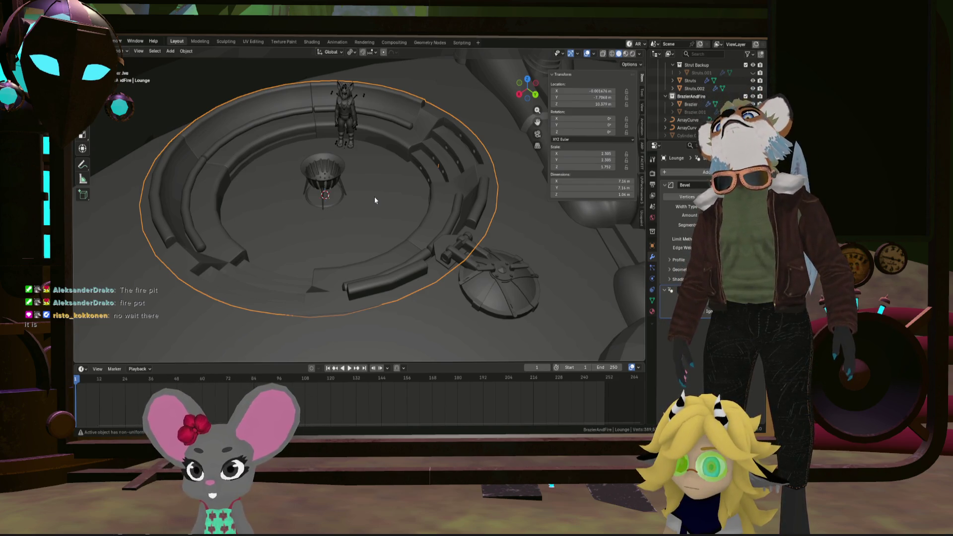
pyautogui.moveTo(390, 203)
pyautogui.mouseDown(button='middle')
pyautogui.moveTo(366, 209)
pyautogui.moveTo(386, 207)
pyautogui.mouseUp(button='middle')
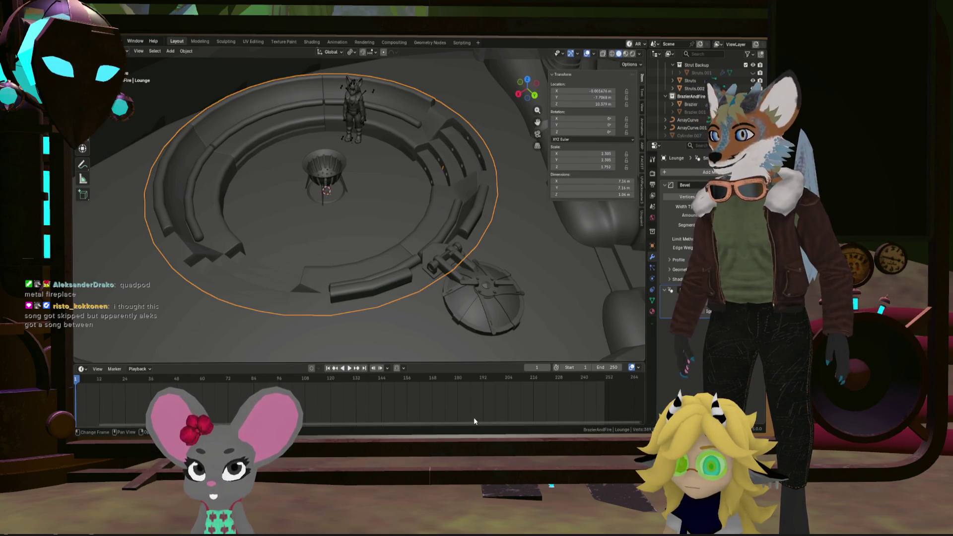
pyautogui.moveTo(399, 167)
pyautogui.mouseDown(button='middle')
pyautogui.moveTo(383, 145)
pyautogui.moveTo(379, 166)
pyautogui.moveTo(436, 226)
pyautogui.moveTo(415, 223)
pyautogui.mouseUp(button='middle')
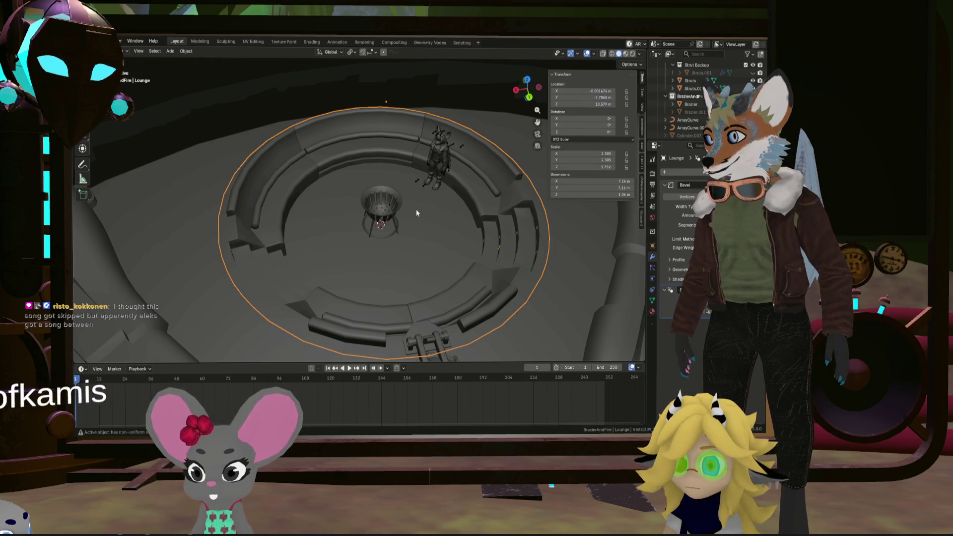
pyautogui.moveTo(416, 211)
pyautogui.mouseDown(button='middle')
pyautogui.moveTo(403, 199)
pyautogui.moveTo(391, 237)
pyautogui.moveTo(363, 197)
pyautogui.moveTo(364, 237)
pyautogui.moveTo(314, 243)
pyautogui.moveTo(406, 227)
pyautogui.moveTo(381, 227)
pyautogui.moveTo(349, 211)
pyautogui.moveTo(432, 232)
pyautogui.moveTo(401, 261)
pyautogui.moveTo(404, 225)
pyautogui.moveTo(262, 258)
pyautogui.mouseUp(button='middle')
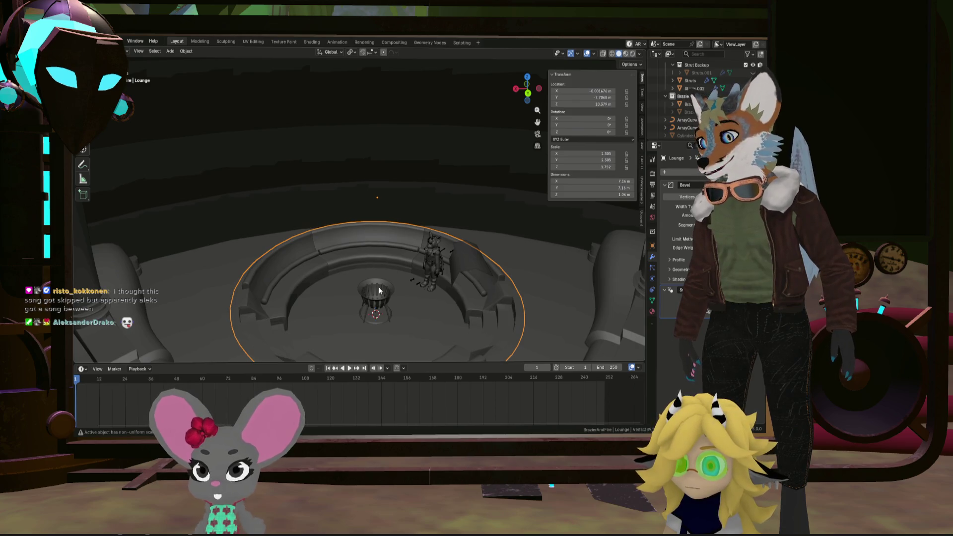
# Isolate the brazier and lounge ring in Local View and frame them edge-on
pyautogui.keyDown('shift'); pyautogui.click(379, 304); pyautogui.keyUp('shift')
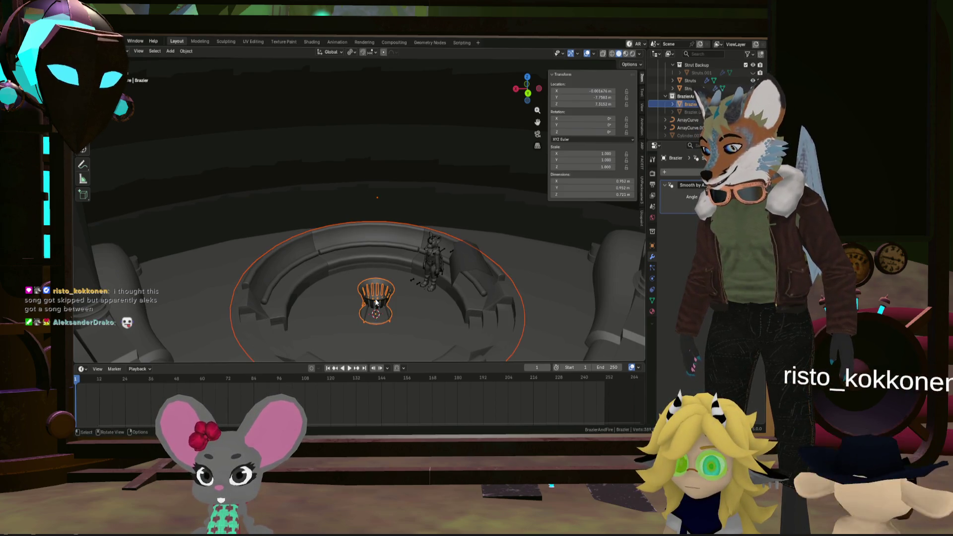
pyautogui.press('KP_Divide')
pyautogui.moveTo(374, 221)
pyautogui.mouseDown(button='middle')
pyautogui.moveTo(377, 178)
pyautogui.moveTo(378, 188)
pyautogui.mouseUp(button='middle')
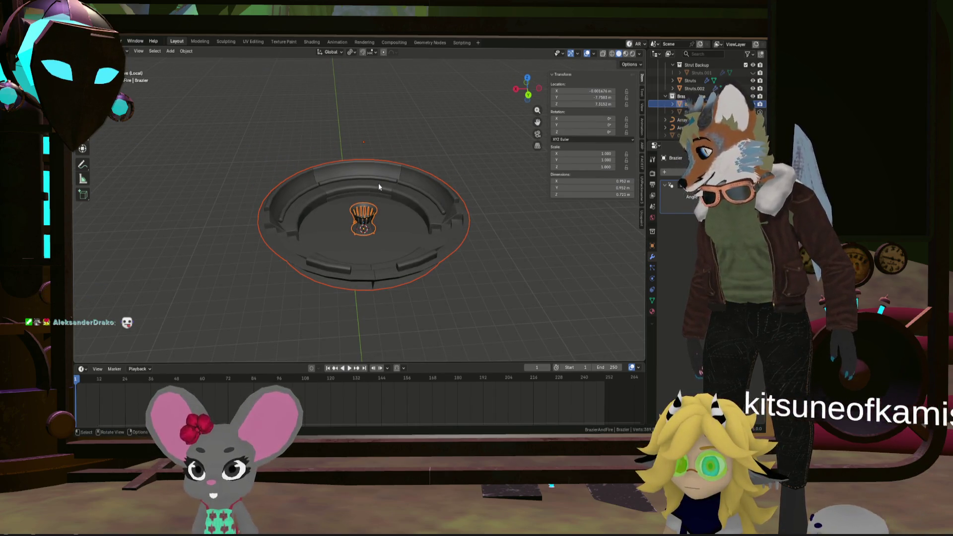
pyautogui.moveTo(338, 152); pyautogui.dragTo(335, 142, button='middle')
pyautogui.scroll(8, 343, 151)
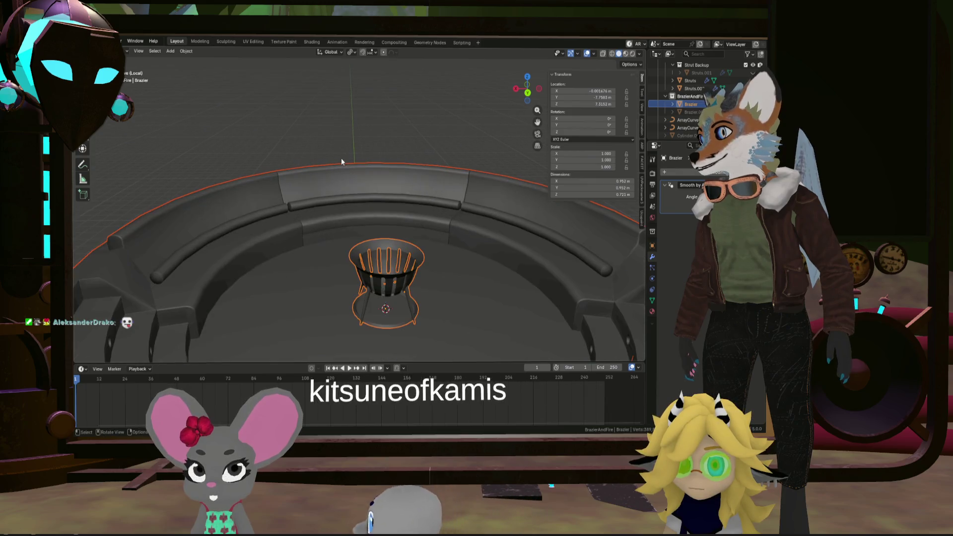
pyautogui.scroll(-8, 290, 174)
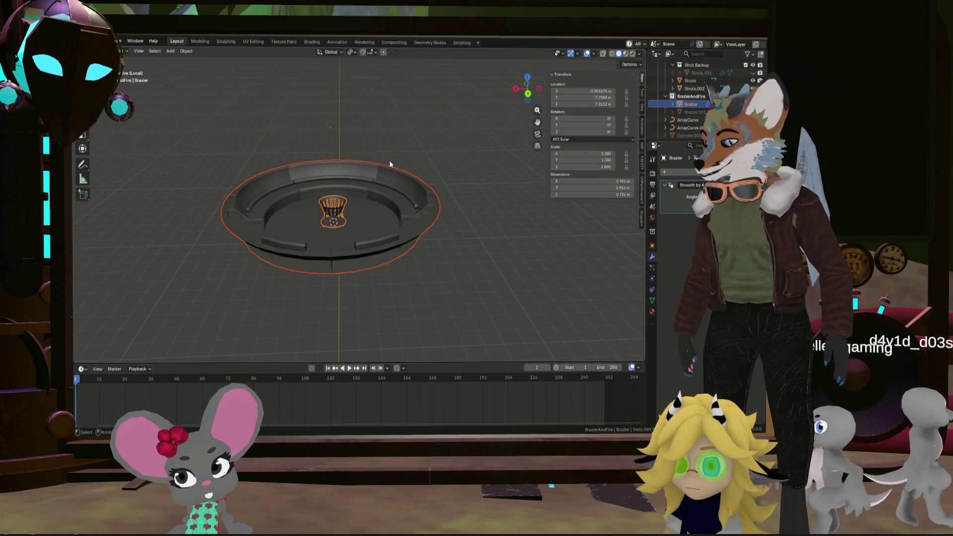
pyautogui.moveTo(389, 161)
pyautogui.keyDown('shift'); pyautogui.mouseDown(button='middle')
pyautogui.moveTo(425, 204)
pyautogui.moveTo(449, 213)
pyautogui.mouseUp(button='middle'); pyautogui.keyUp('shift')
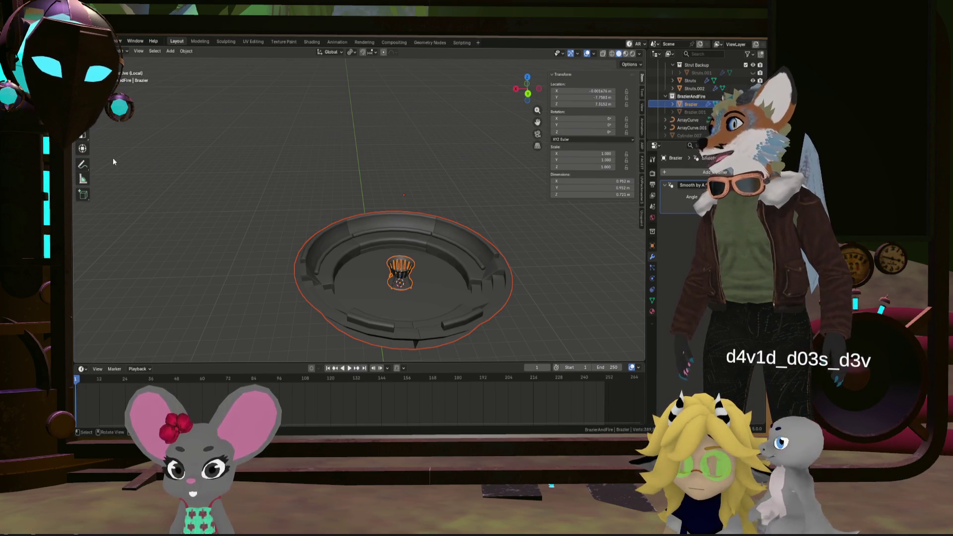
pyautogui.click(82, 166)
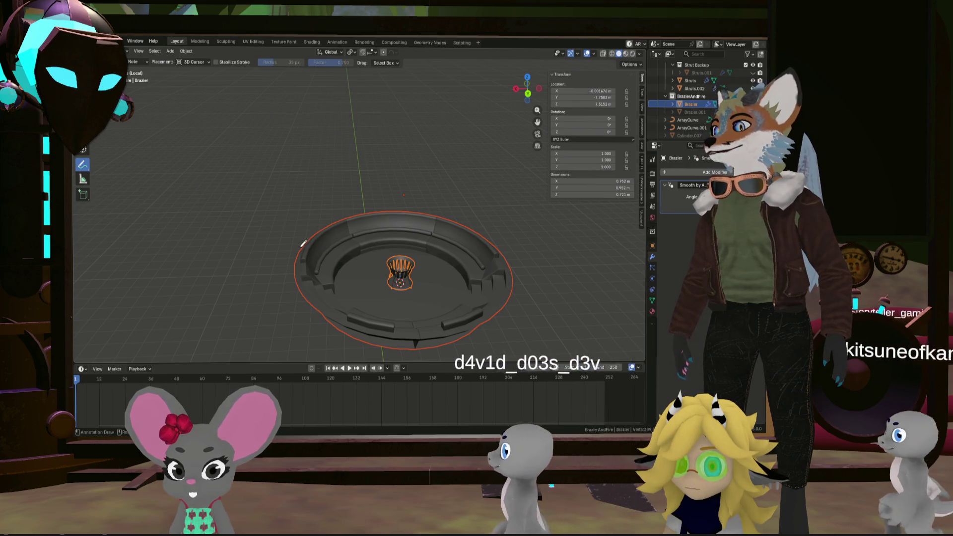
# Sketch rising arcs on both sides of the ring and an arch over it, redrawing the top arc
pyautogui.moveTo(295, 252); pyautogui.dragTo(316, 188)
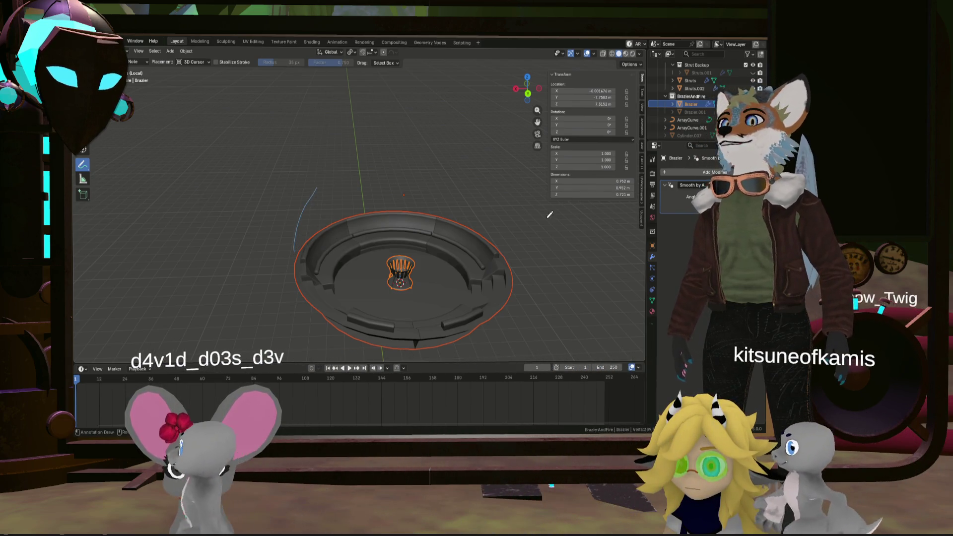
pyautogui.moveTo(499, 235)
pyautogui.mouseDown()
pyautogui.moveTo(479, 191)
pyautogui.moveTo(426, 157)
pyautogui.mouseUp()
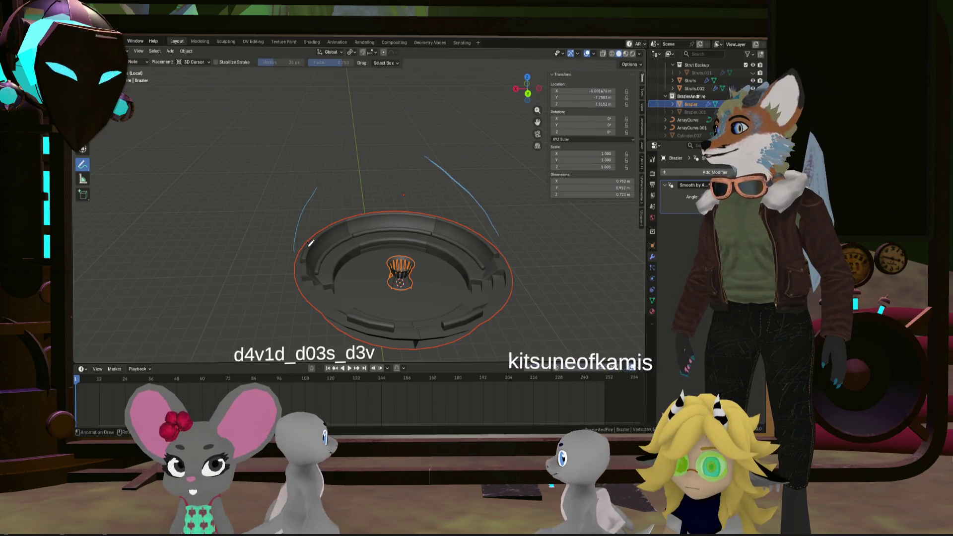
pyautogui.moveTo(316, 230)
pyautogui.mouseDown()
pyautogui.moveTo(348, 184)
pyautogui.moveTo(392, 170)
pyautogui.moveTo(463, 209)
pyautogui.mouseUp()
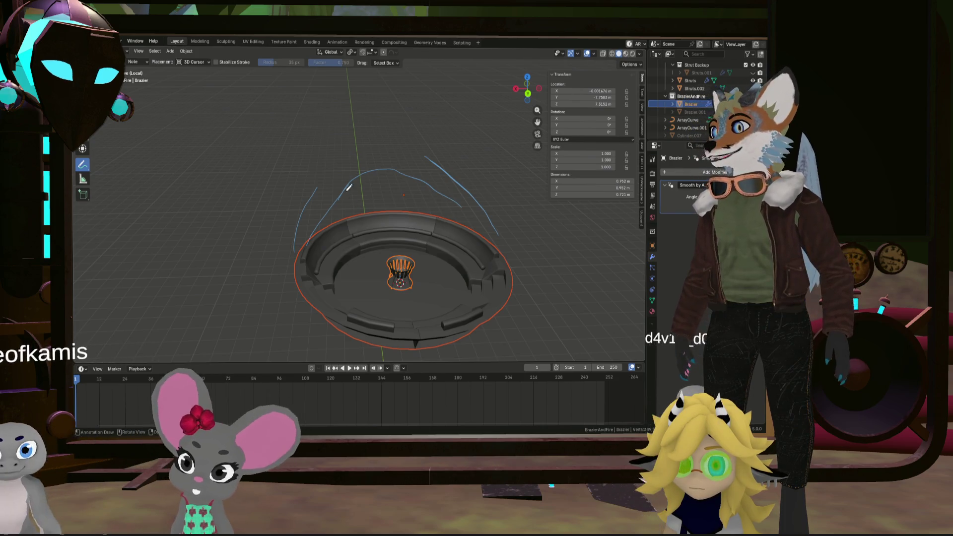
pyautogui.moveTo(363, 171)
pyautogui.mouseDown()
pyautogui.moveTo(427, 173)
pyautogui.moveTo(492, 218)
pyautogui.mouseUp()
pyautogui.moveTo(491, 218); pyautogui.dragTo(357, 201, button='right')
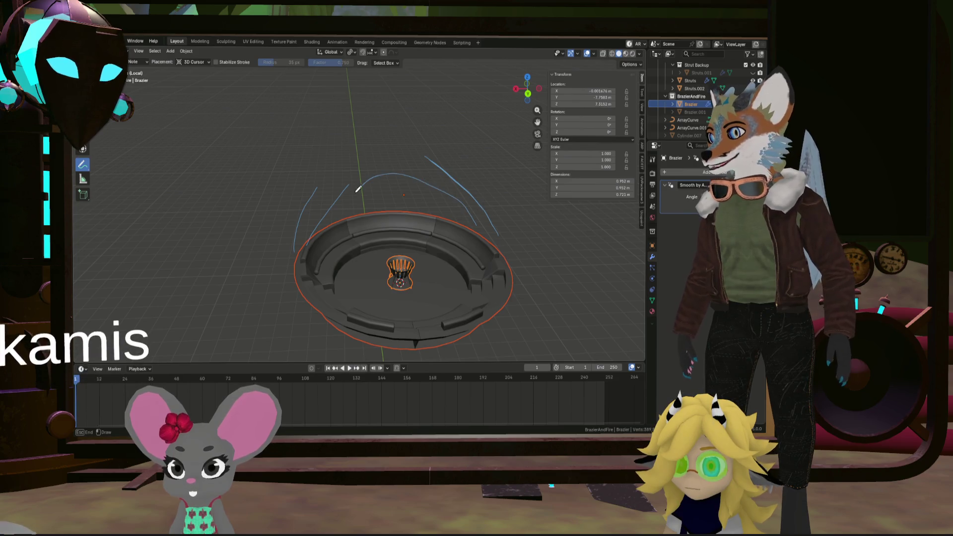
pyautogui.moveTo(350, 186)
pyautogui.mouseDown()
pyautogui.moveTo(397, 165)
pyautogui.moveTo(449, 194)
pyautogui.mouseUp()
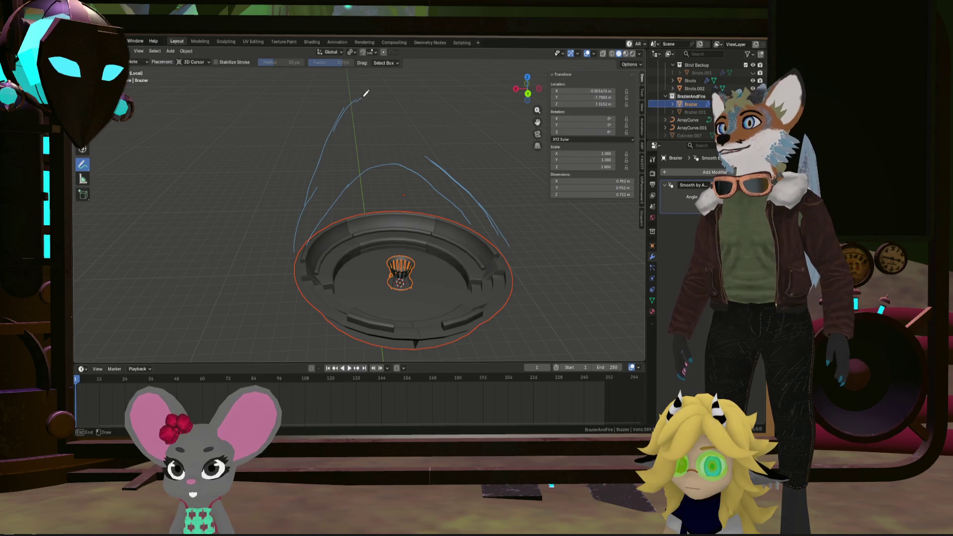
# Sketch a tall arch up to the apex, a line down to the ring, and an inner arc
pyautogui.moveTo(343, 111)
pyautogui.mouseDown()
pyautogui.moveTo(367, 74)
pyautogui.moveTo(392, 69)
pyautogui.moveTo(458, 152)
pyautogui.mouseUp()
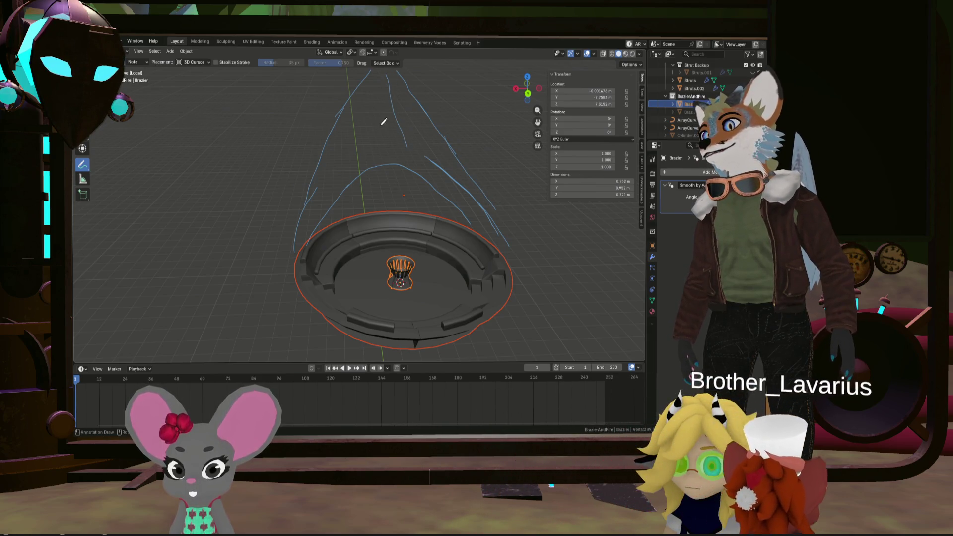
pyautogui.moveTo(381, 125); pyautogui.dragTo(358, 201)
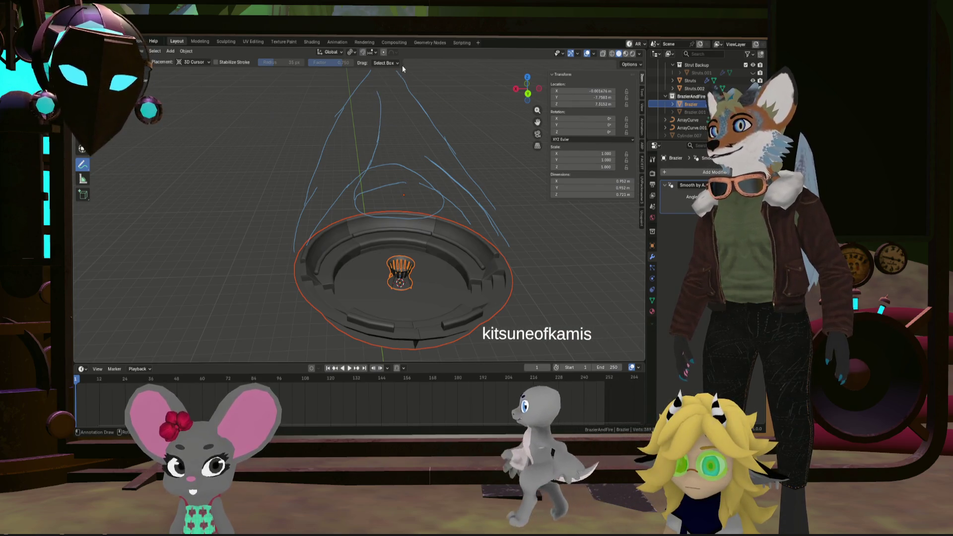
pyautogui.moveTo(408, 89); pyautogui.dragTo(417, 120)
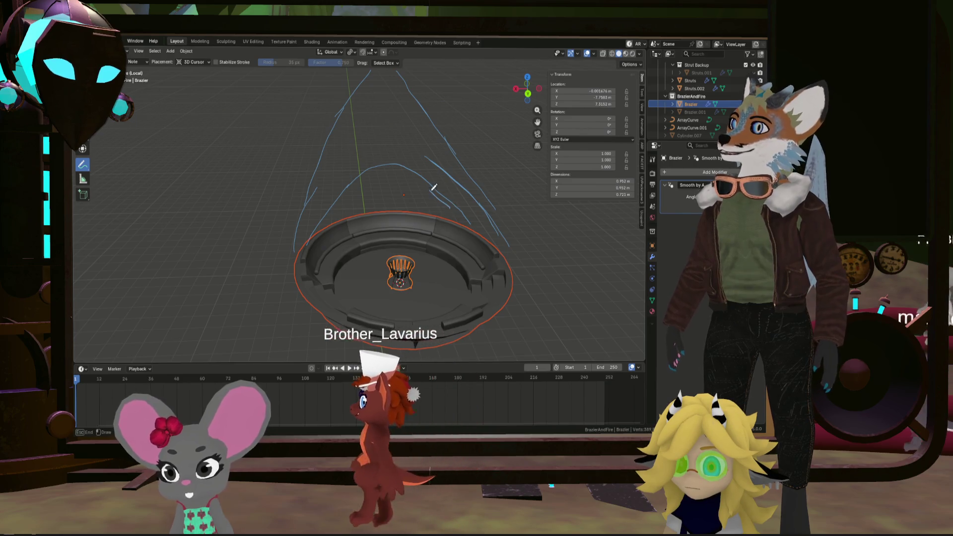
pyautogui.moveTo(342, 196); pyautogui.dragTo(454, 207)
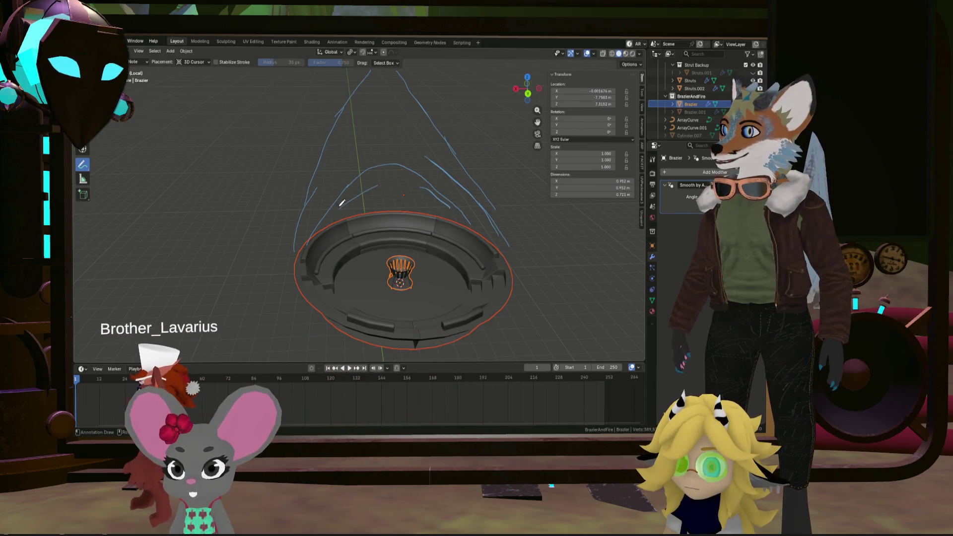
# Sketch a lower arc above the ring and short vertical strokes above the brazier
pyautogui.moveTo(338, 217); pyautogui.dragTo(453, 205)
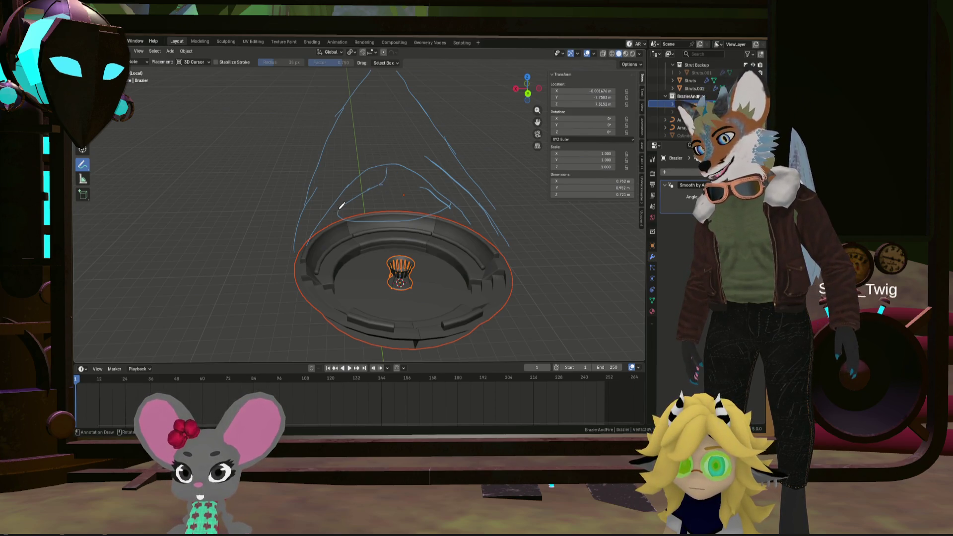
pyautogui.moveTo(377, 186); pyautogui.dragTo(340, 207)
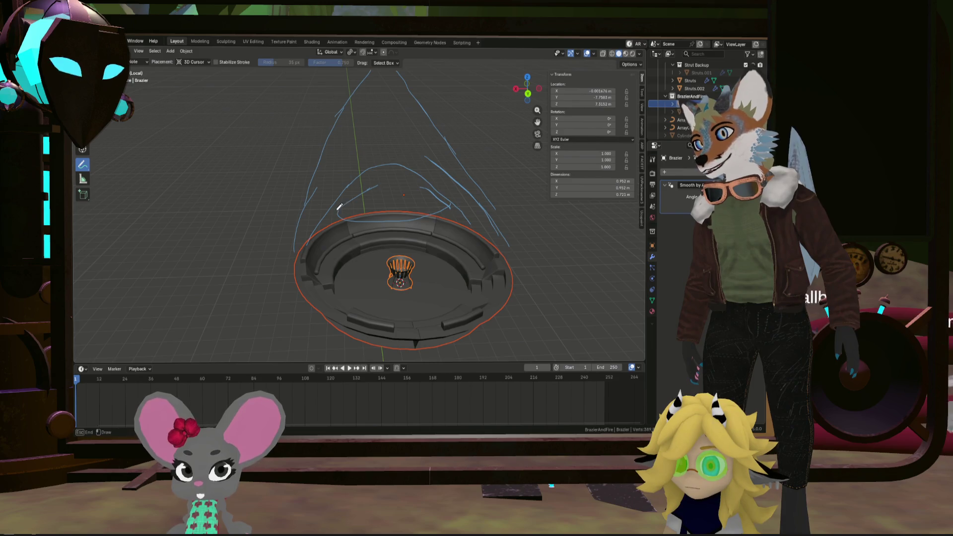
pyautogui.moveTo(384, 182); pyautogui.dragTo(385, 182)
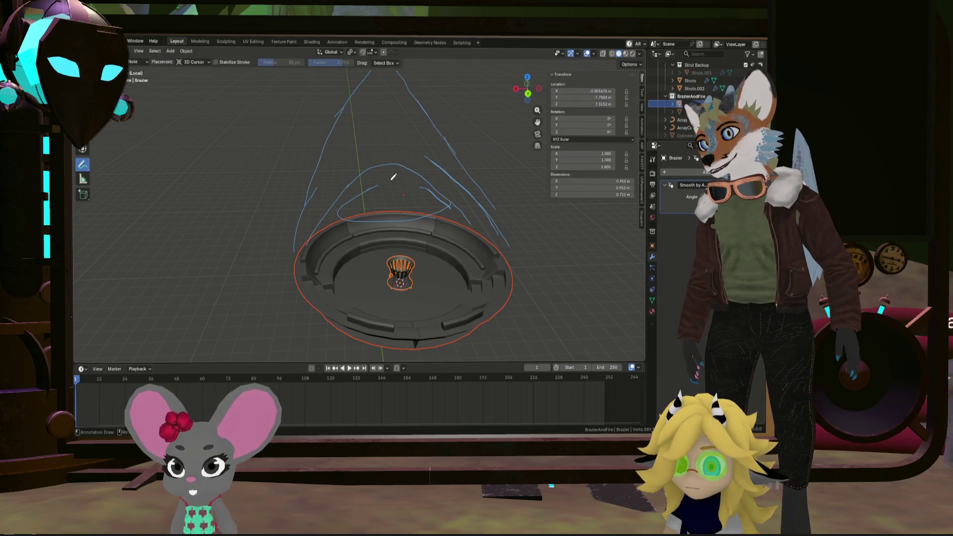
pyautogui.moveTo(386, 136)
pyautogui.mouseDown()
pyautogui.moveTo(404, 164)
pyautogui.moveTo(397, 183)
pyautogui.moveTo(378, 136)
pyautogui.mouseUp()
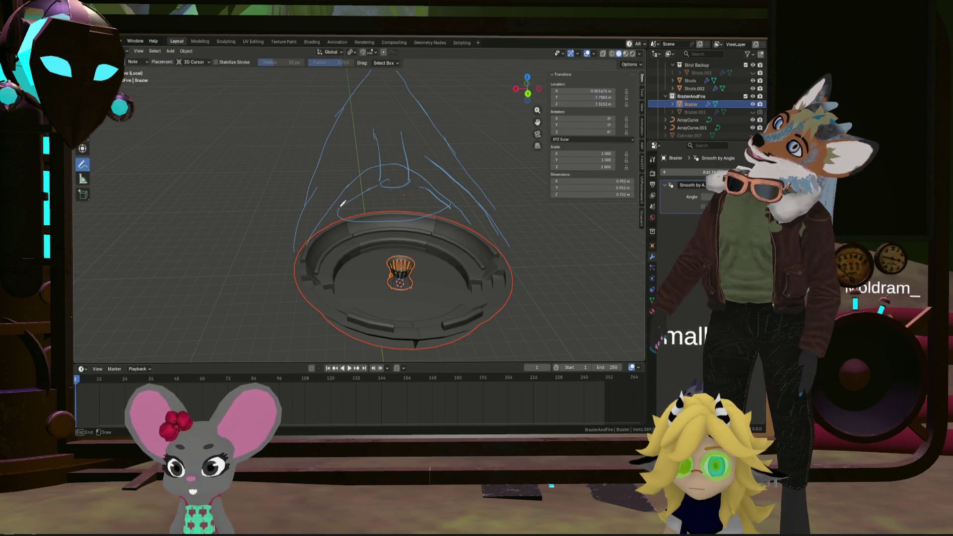
pyautogui.moveTo(365, 188)
pyautogui.mouseDown()
pyautogui.moveTo(372, 177)
pyautogui.moveTo(397, 187)
pyautogui.moveTo(402, 209)
pyautogui.mouseUp()
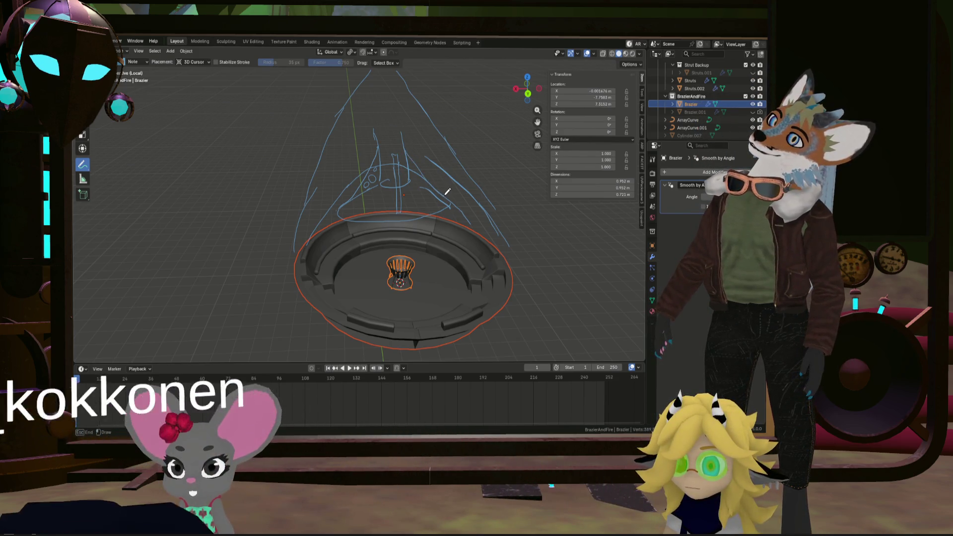
# Add a curve on the right arch, trace the rim's top edge, and sketch loops to its left
pyautogui.moveTo(453, 195)
pyautogui.mouseDown()
pyautogui.moveTo(449, 204)
pyautogui.moveTo(418, 170)
pyautogui.moveTo(417, 179)
pyautogui.mouseUp()
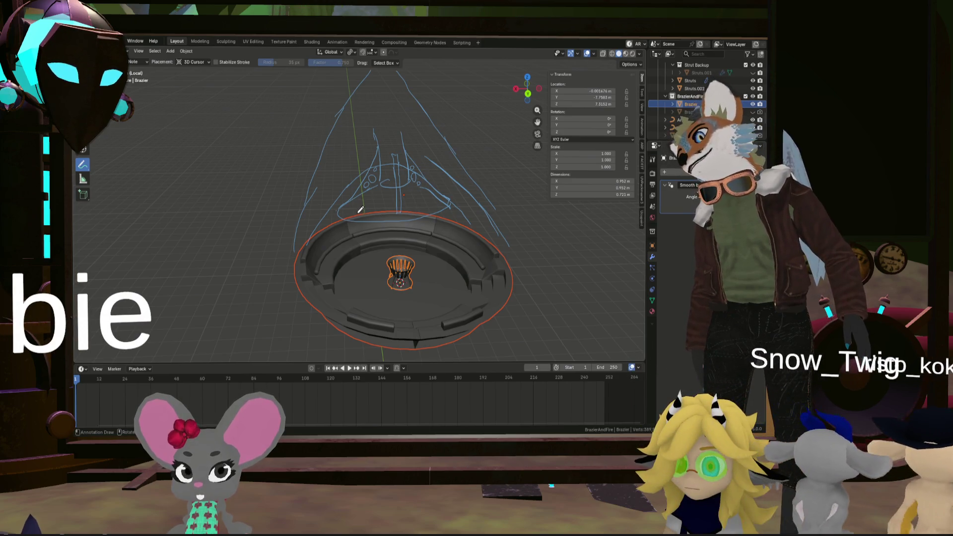
pyautogui.moveTo(356, 217); pyautogui.dragTo(363, 211)
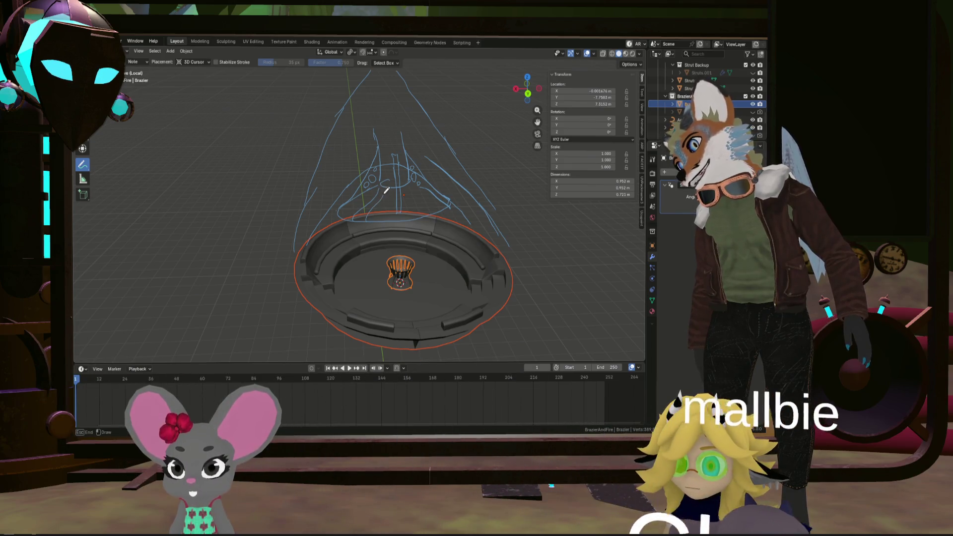
pyautogui.moveTo(353, 222)
pyautogui.mouseDown()
pyautogui.moveTo(429, 207)
pyautogui.moveTo(442, 213)
pyautogui.mouseUp()
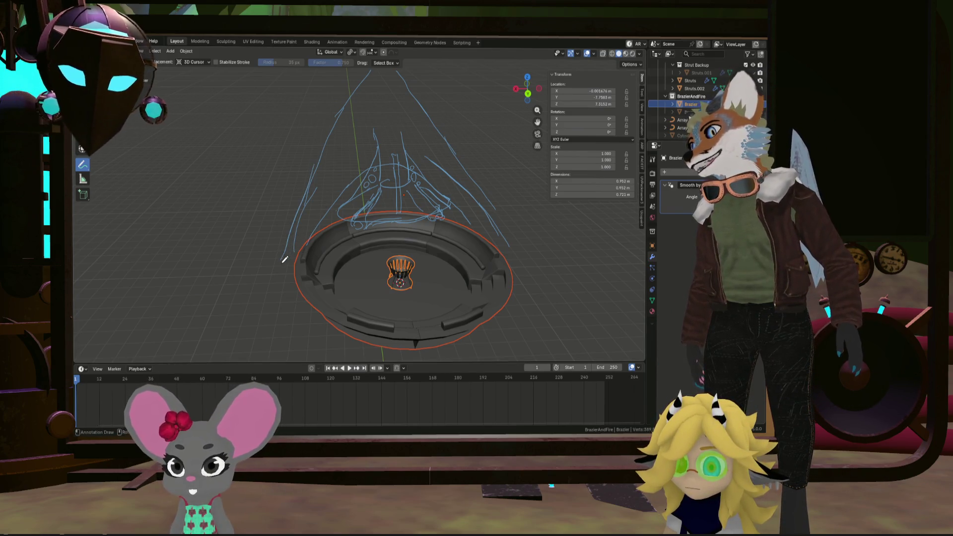
pyautogui.moveTo(288, 263)
pyautogui.mouseDown()
pyautogui.moveTo(260, 266)
pyautogui.moveTo(281, 270)
pyautogui.moveTo(294, 257)
pyautogui.moveTo(270, 285)
pyautogui.mouseUp()
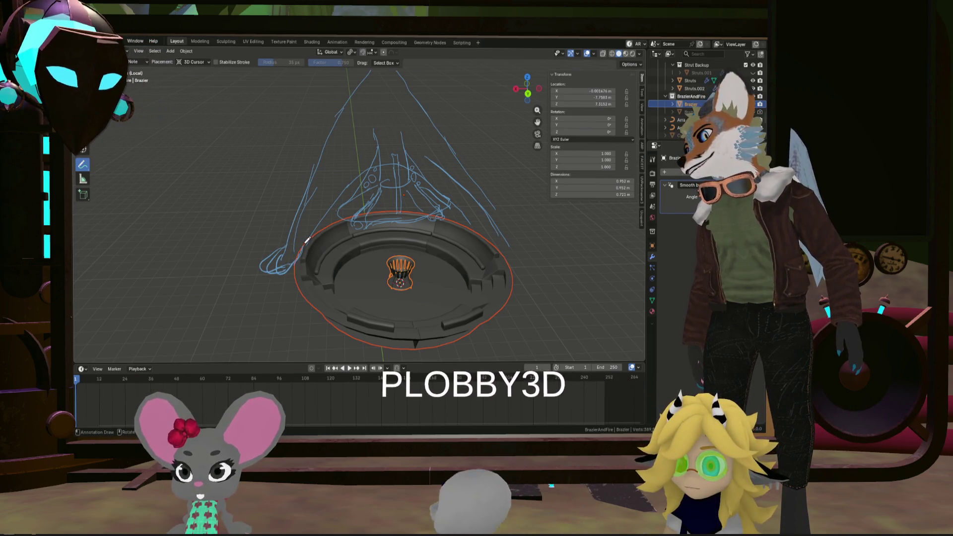
# Undo the stray loops and sketch new tube lines curving down toward the ring
pyautogui.hotkey('ctrl', 'z')
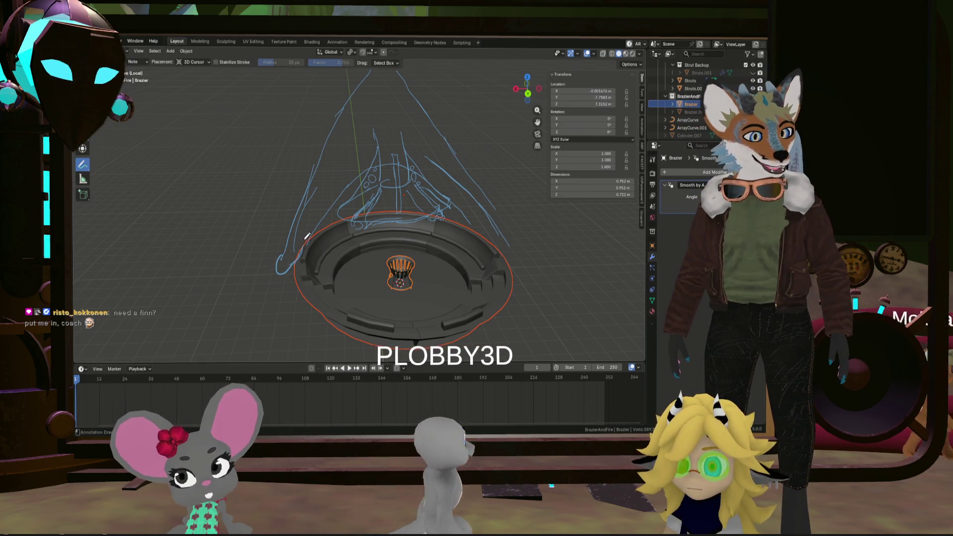
pyautogui.hotkey('ctrl', 'z')
pyautogui.moveTo(289, 241)
pyautogui.mouseDown()
pyautogui.moveTo(267, 255)
pyautogui.moveTo(276, 257)
pyautogui.moveTo(266, 251)
pyautogui.moveTo(271, 260)
pyautogui.mouseUp()
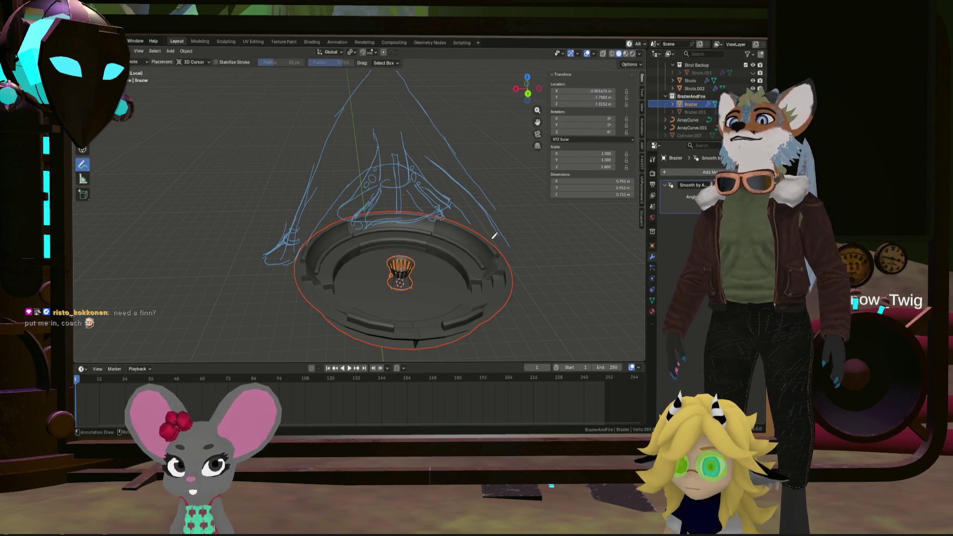
pyautogui.moveTo(495, 236); pyautogui.dragTo(521, 250)
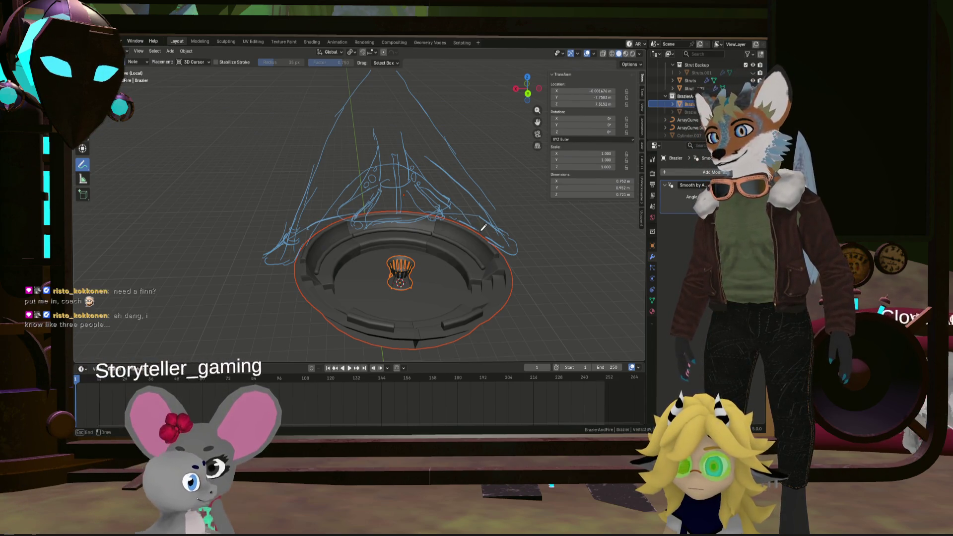
pyautogui.moveTo(514, 197)
pyautogui.mouseDown()
pyautogui.moveTo(490, 233)
pyautogui.moveTo(499, 241)
pyautogui.mouseUp()
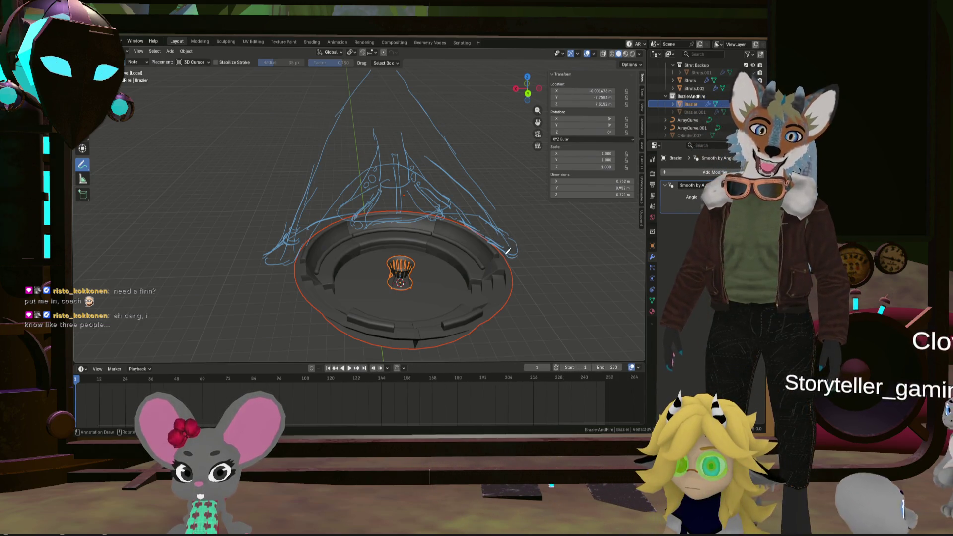
pyautogui.moveTo(514, 248)
pyautogui.mouseDown()
pyautogui.moveTo(499, 207)
pyautogui.moveTo(510, 223)
pyautogui.moveTo(499, 227)
pyautogui.moveTo(495, 217)
pyautogui.mouseUp()
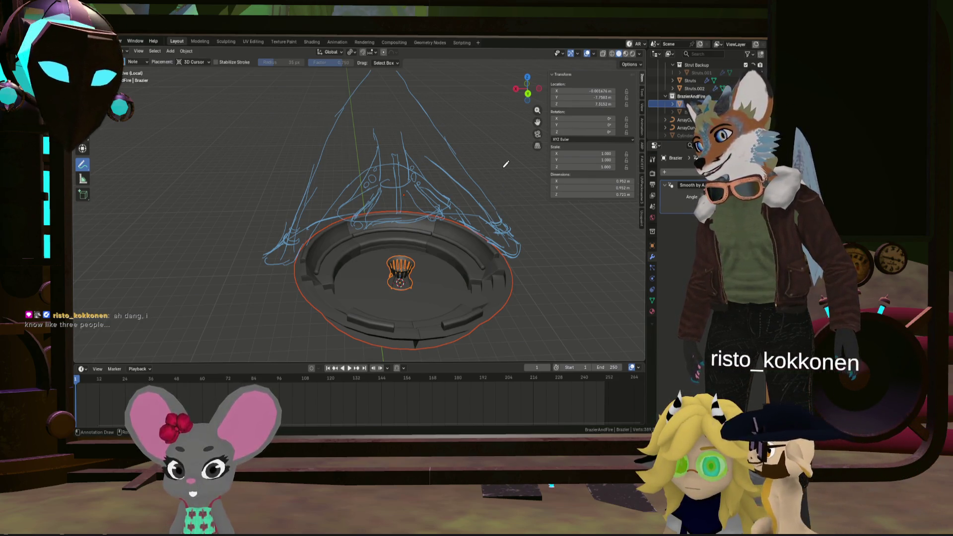
# Sketch two vertical lines rising to the apex plus a small arch and detail strokes, discarding a pointed arch
pyautogui.moveTo(506, 164); pyautogui.dragTo(446, 134, button='middle')
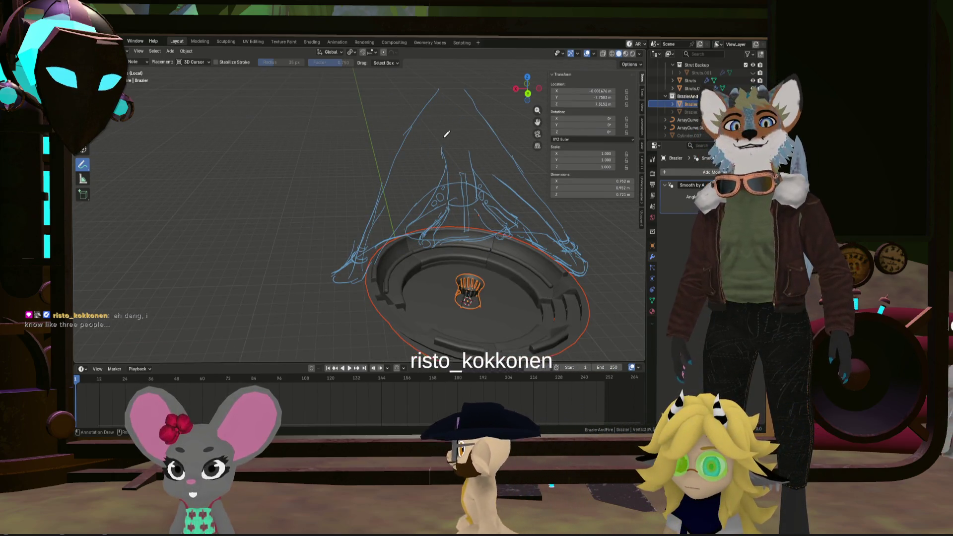
pyautogui.moveTo(443, 149)
pyautogui.mouseDown()
pyautogui.moveTo(435, 132)
pyautogui.moveTo(429, 163)
pyautogui.mouseUp()
pyautogui.hotkey('ctrl', 'z')
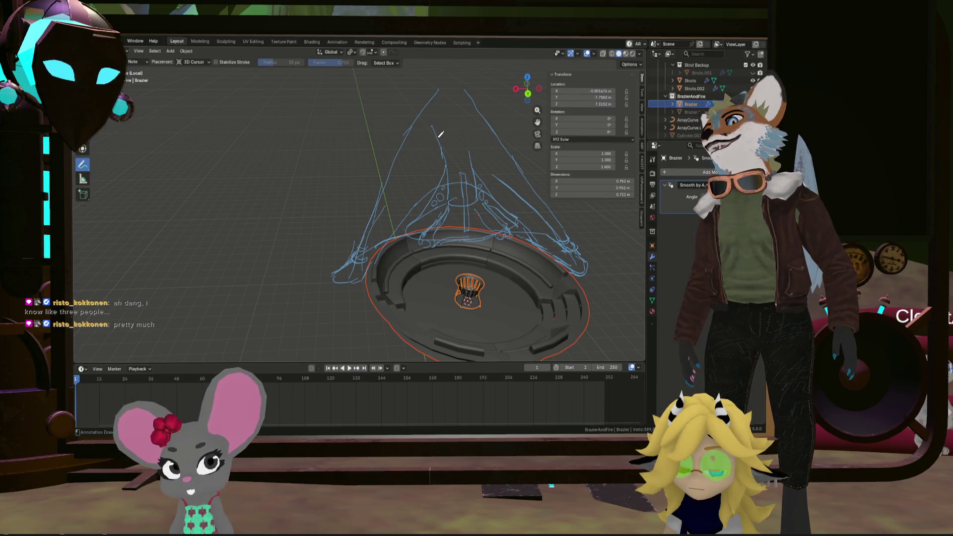
pyautogui.moveTo(444, 149)
pyautogui.mouseDown()
pyautogui.moveTo(440, 124)
pyautogui.moveTo(475, 141)
pyautogui.moveTo(441, 91)
pyautogui.mouseUp()
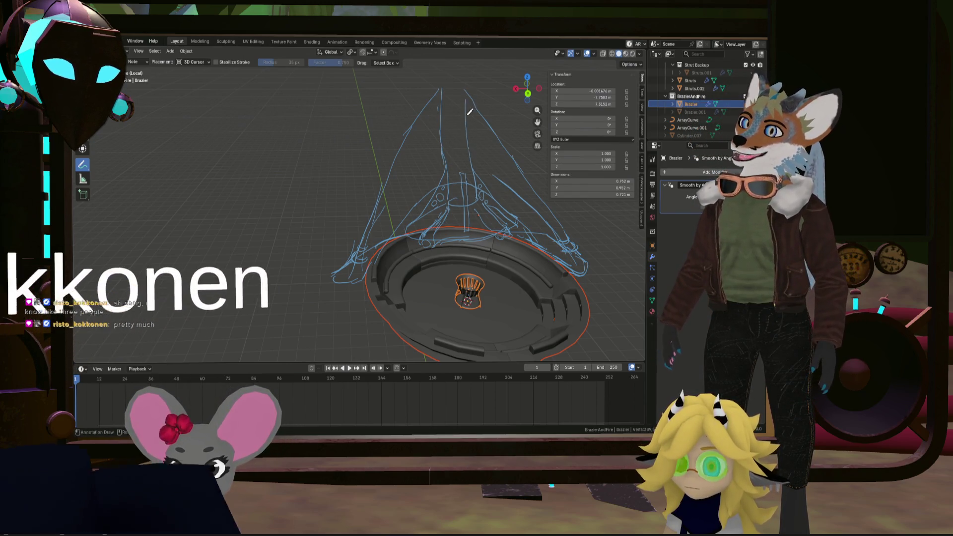
pyautogui.moveTo(470, 149); pyautogui.dragTo(465, 93)
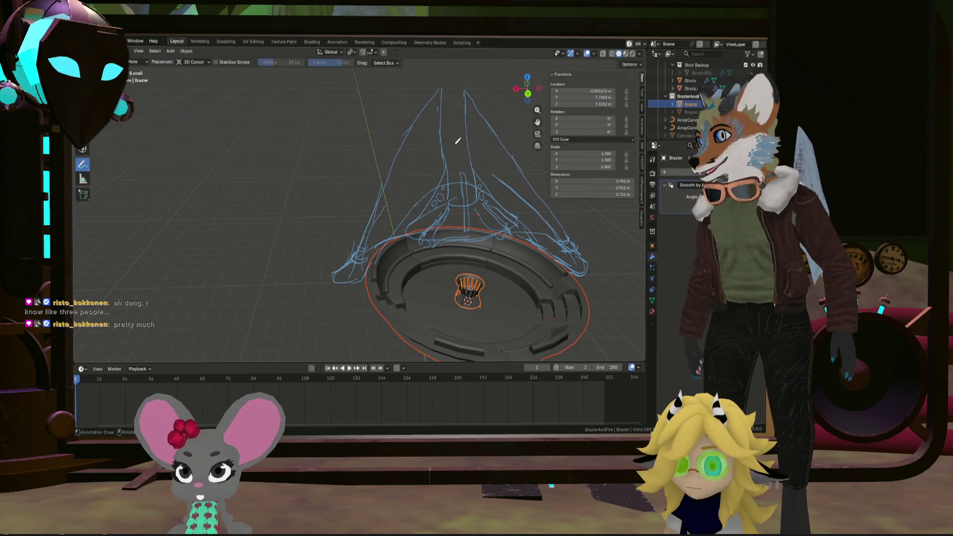
pyautogui.scroll(-5, 474, 129)
pyautogui.scroll(5, 473, 118)
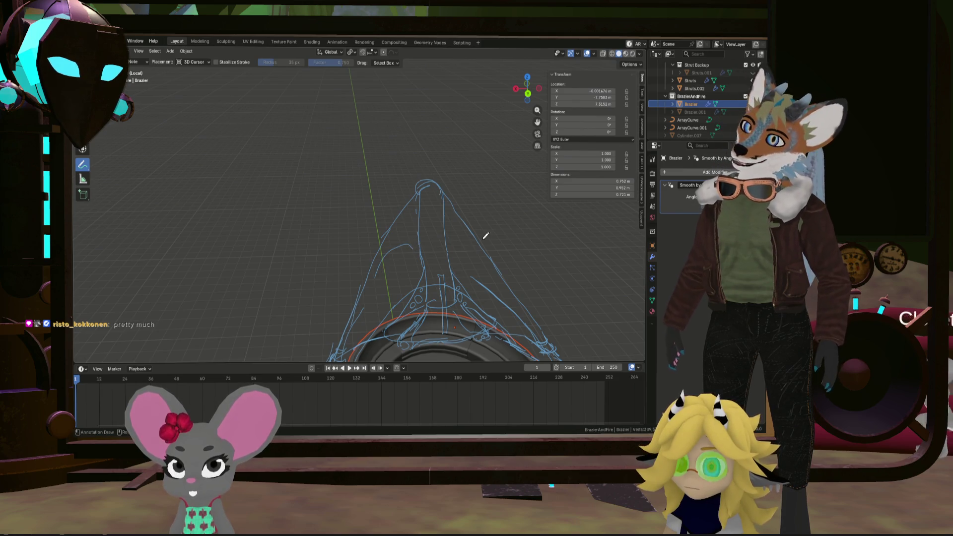
pyautogui.moveTo(481, 251); pyautogui.dragTo(449, 255)
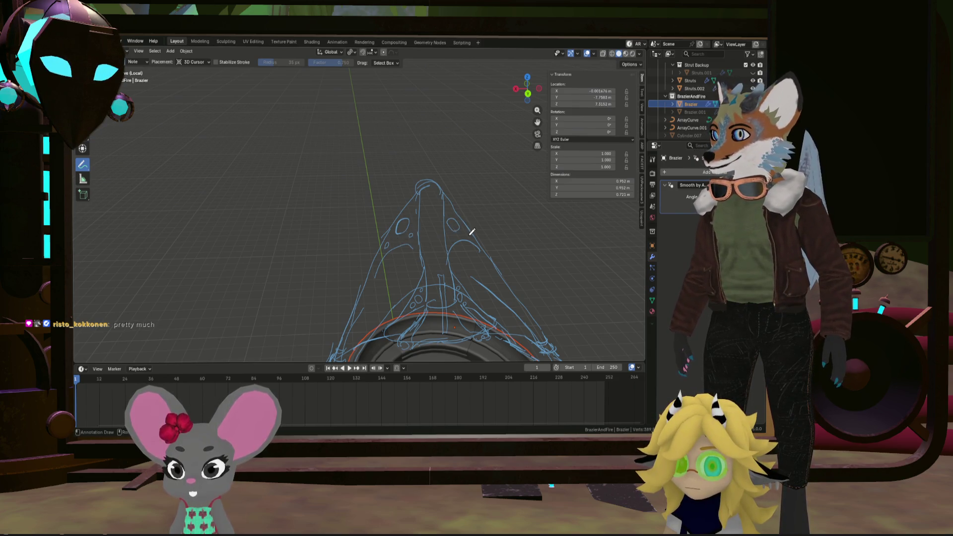
pyautogui.moveTo(470, 234); pyautogui.dragTo(464, 238)
pyautogui.scroll(-5, 449, 230)
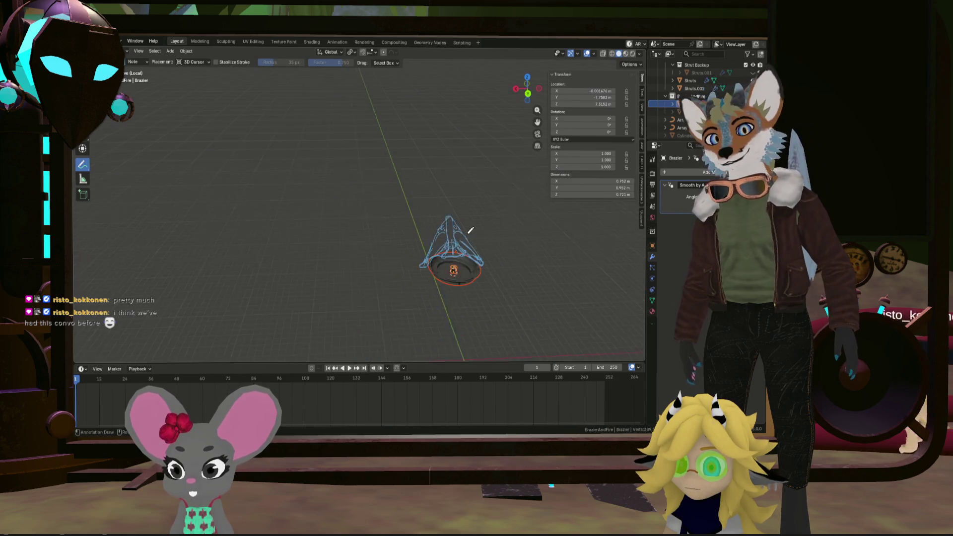
# Add a few more strokes near the apex, then switch the Annotate tool to the Eraser
pyautogui.scroll(3, 496, 278)
pyautogui.scroll(5, 458, 215)
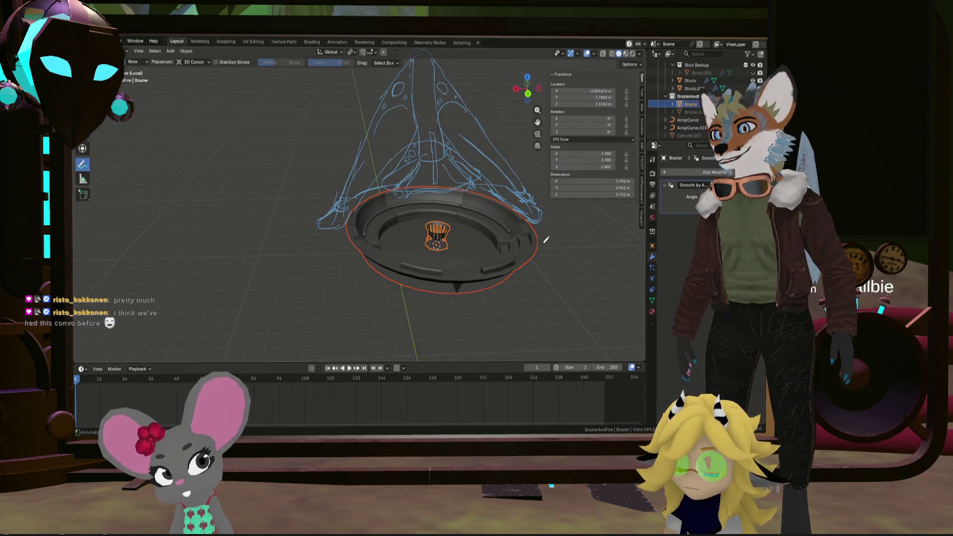
pyautogui.scroll(-2, 549, 237)
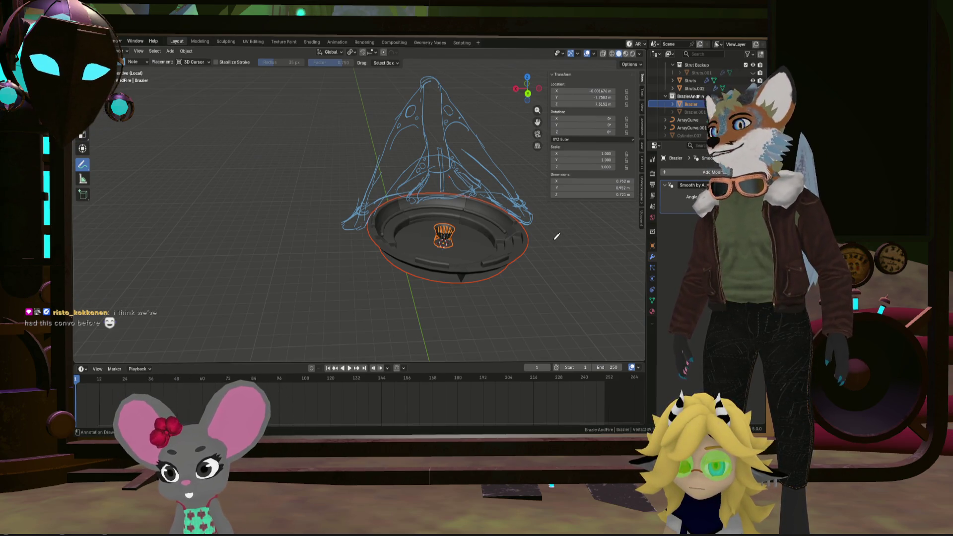
pyautogui.scroll(1, 547, 235)
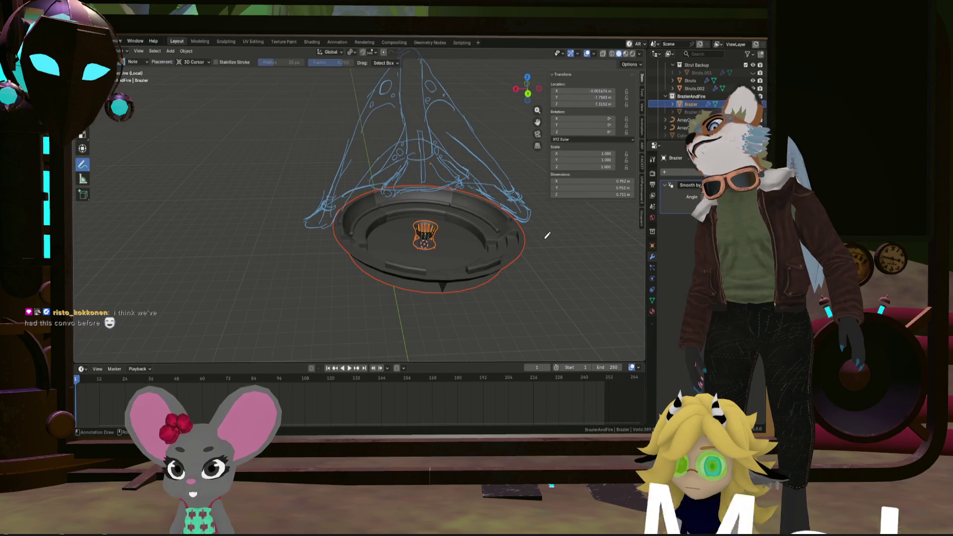
pyautogui.scroll(-3, 544, 237)
pyautogui.scroll(2, 541, 240)
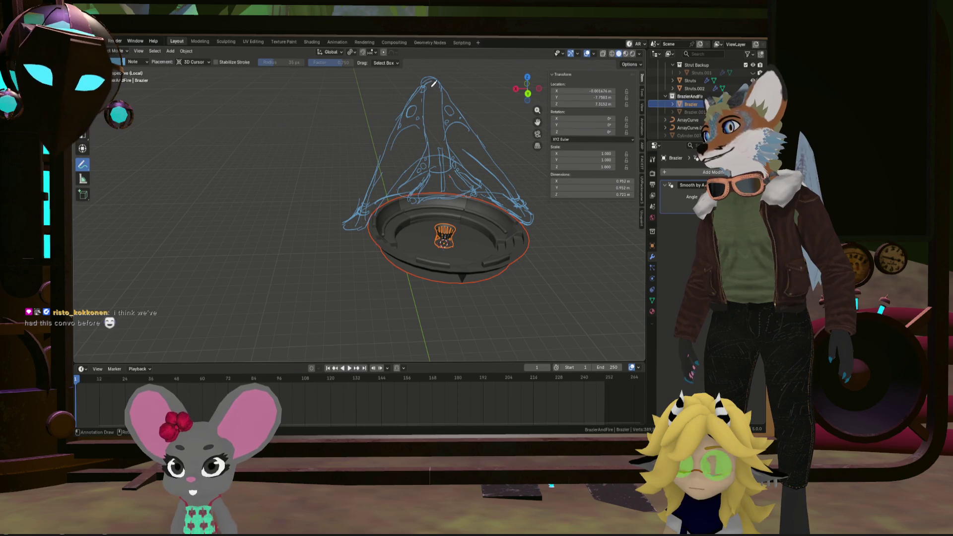
pyautogui.moveTo(398, 135); pyautogui.dragTo(421, 95)
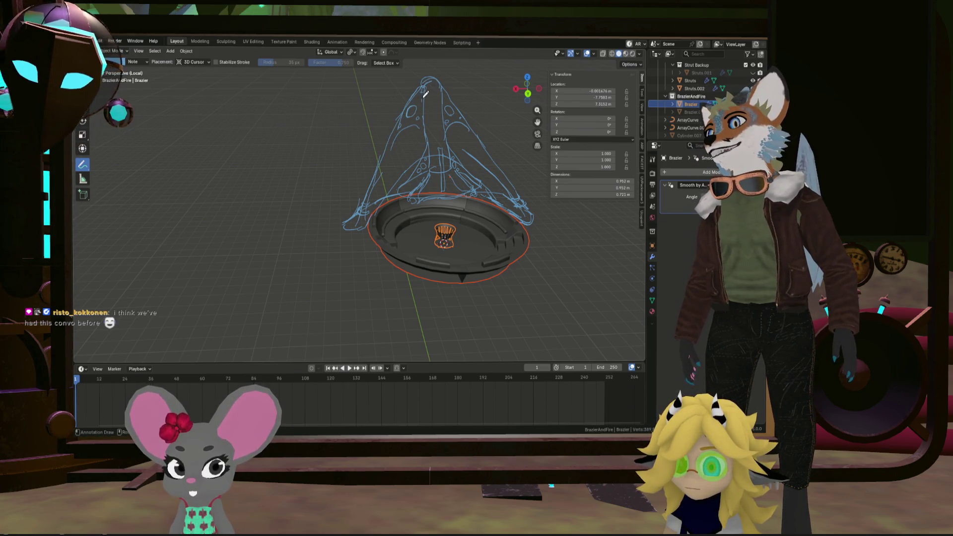
pyautogui.moveTo(429, 87); pyautogui.dragTo(423, 90)
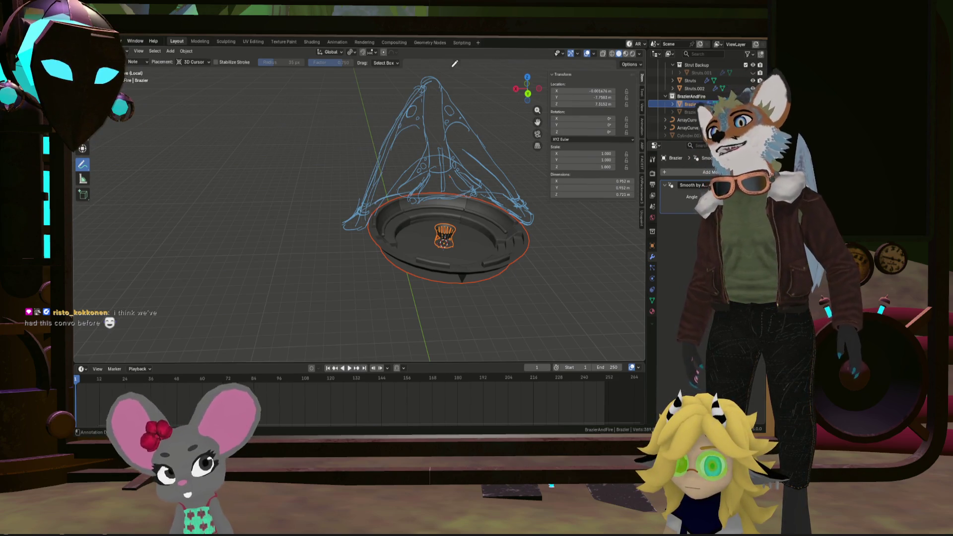
pyautogui.moveTo(462, 116); pyautogui.dragTo(469, 121)
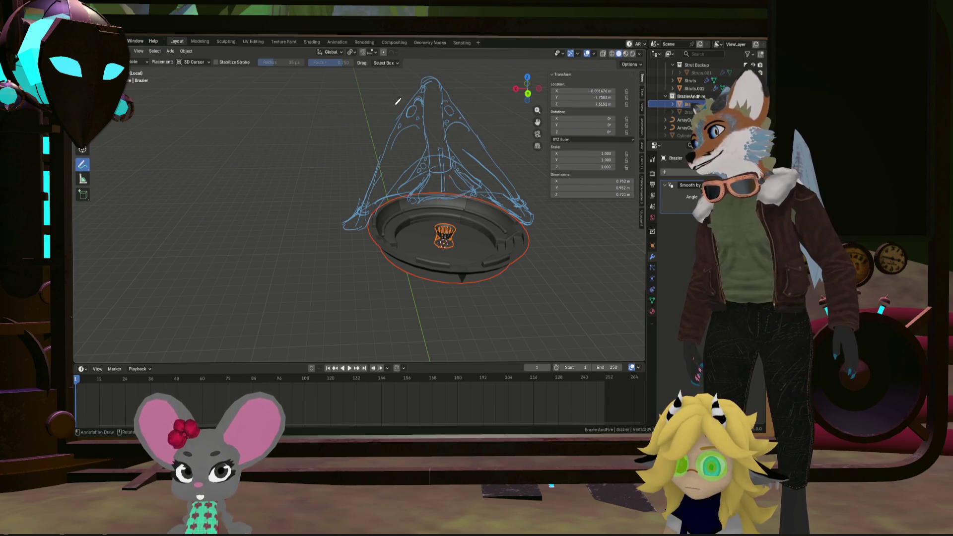
pyautogui.moveTo(84, 167)
pyautogui.mouseDown()
pyautogui.moveTo(94, 166)
pyautogui.moveTo(115, 201)
pyautogui.mouseUp()
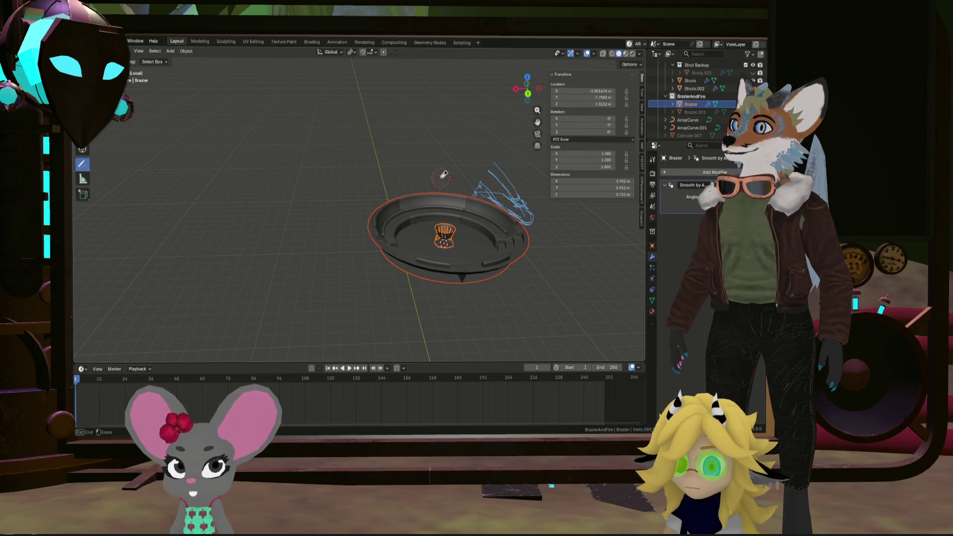
# Erase the remaining sketch strokes and leave Local View to show the whole scene
pyautogui.click(552, 244)
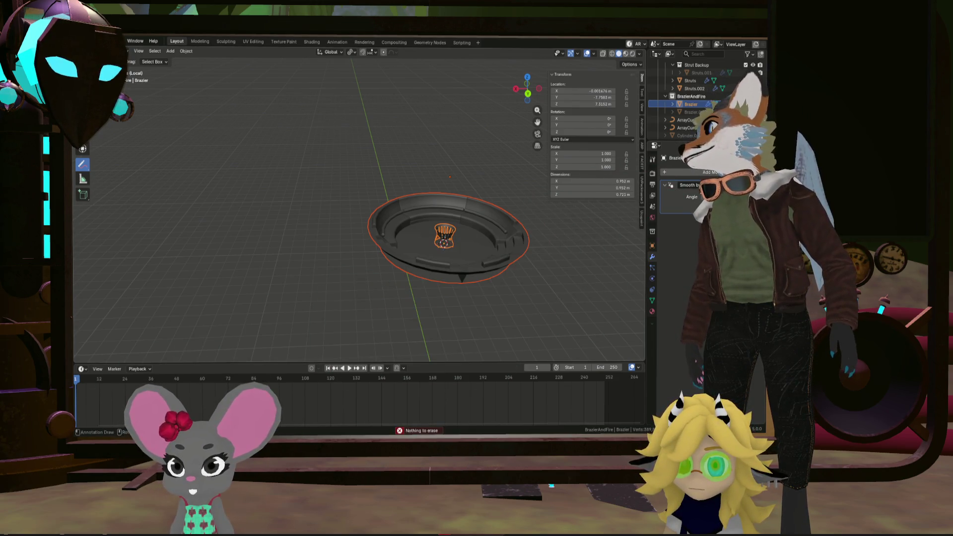
pyautogui.press('KP_Divide')
pyautogui.moveTo(371, 181)
pyautogui.mouseDown(button='middle')
pyautogui.moveTo(368, 208)
pyautogui.moveTo(397, 231)
pyautogui.moveTo(407, 269)
pyautogui.moveTo(429, 254)
pyautogui.mouseUp(button='middle')
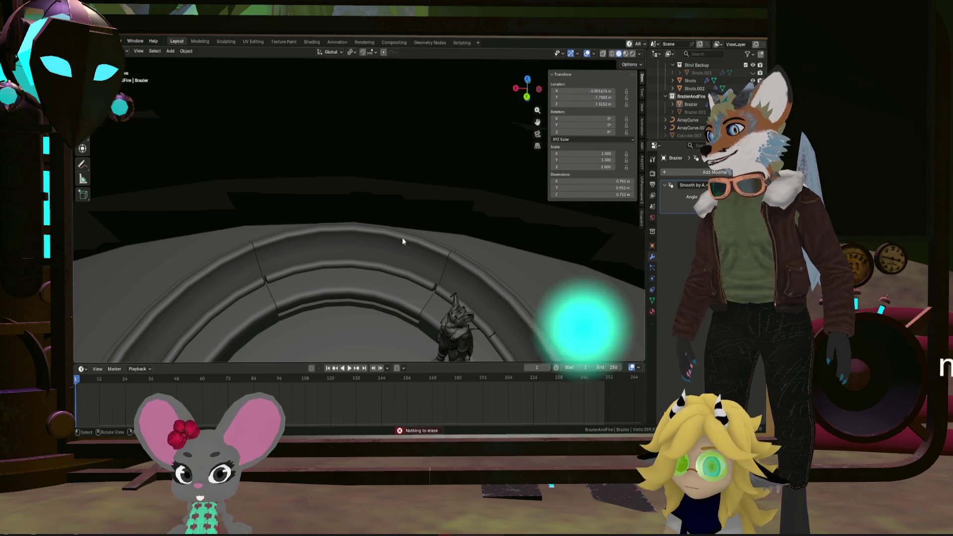
# Look down on the brazier from above and select the Lounge seating ring
pyautogui.scroll(-4, 399, 240)
pyautogui.moveTo(385, 254)
pyautogui.mouseDown(button='middle')
pyautogui.moveTo(383, 198)
pyautogui.moveTo(380, 257)
pyautogui.moveTo(391, 229)
pyautogui.mouseUp(button='middle')
pyautogui.click(386, 228)
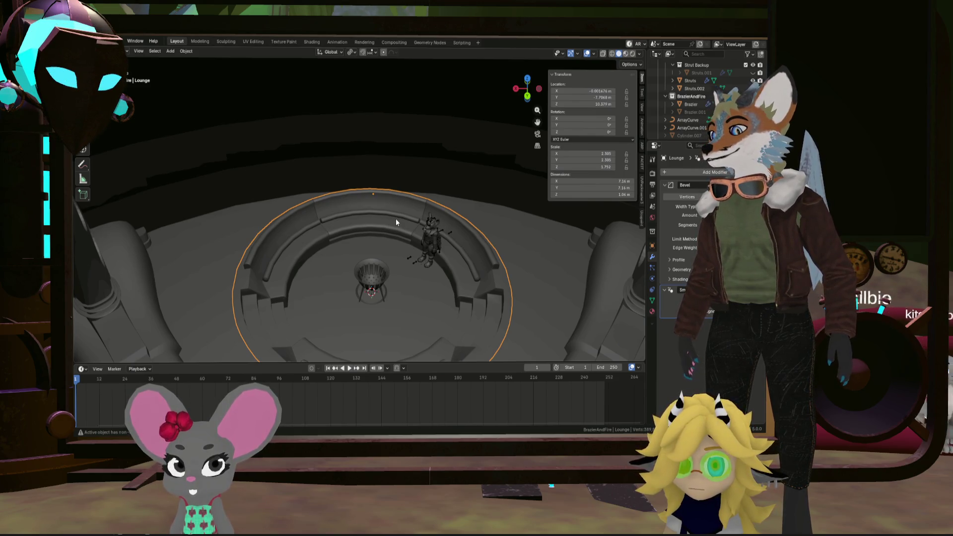
pyautogui.hotkey('shift', 'a')
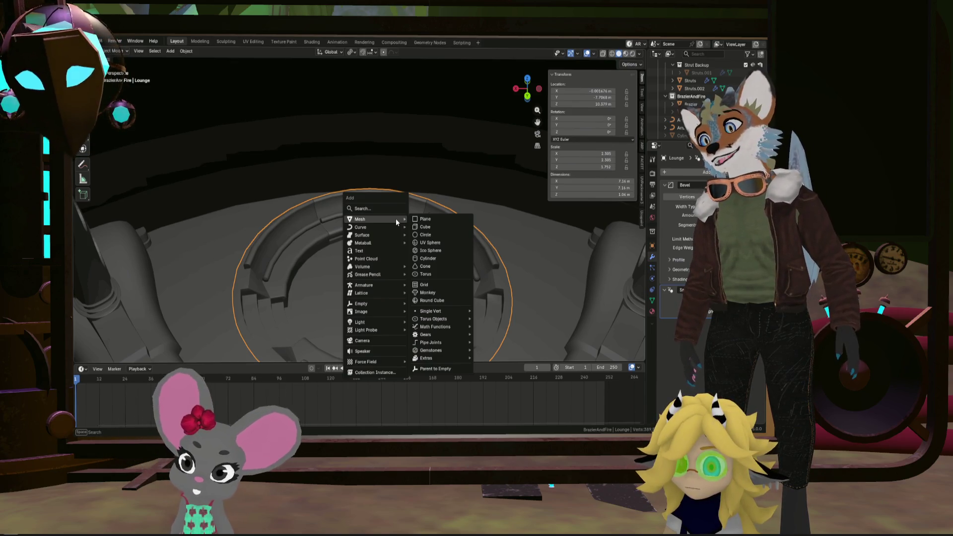
# Add a Bézier curve, BezierCurve.003, at the brazier and enter Edit Mode on it
pyautogui.moveTo(386, 228)
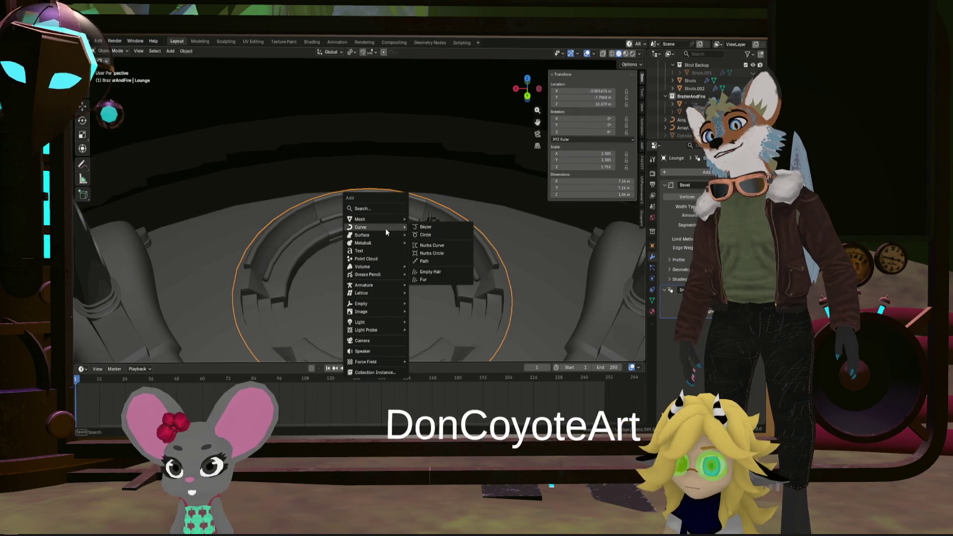
pyautogui.click(434, 228)
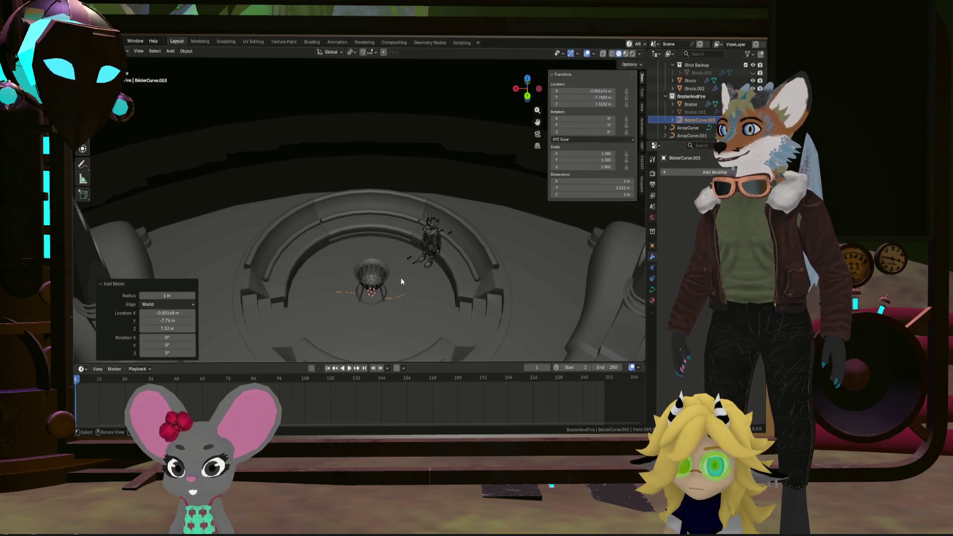
pyautogui.press('Tab')
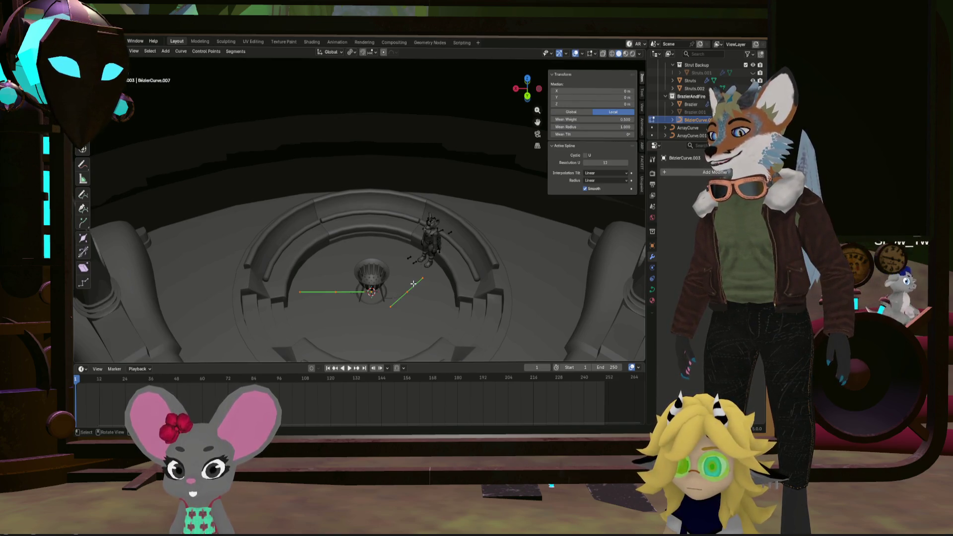
# Switch BezierCurve.003 back to Object Mode, cancelling the trial moves
pyautogui.press('g')
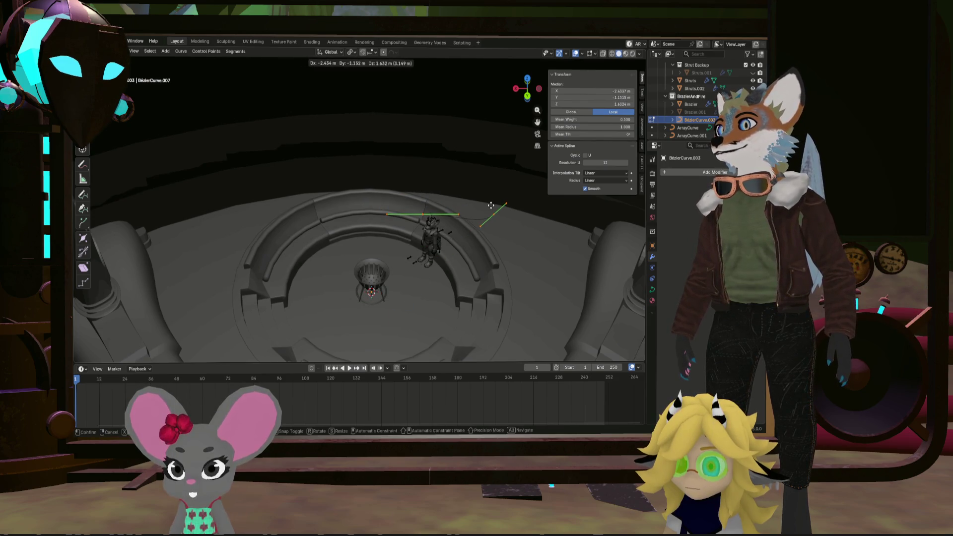
pyautogui.press('Escape')
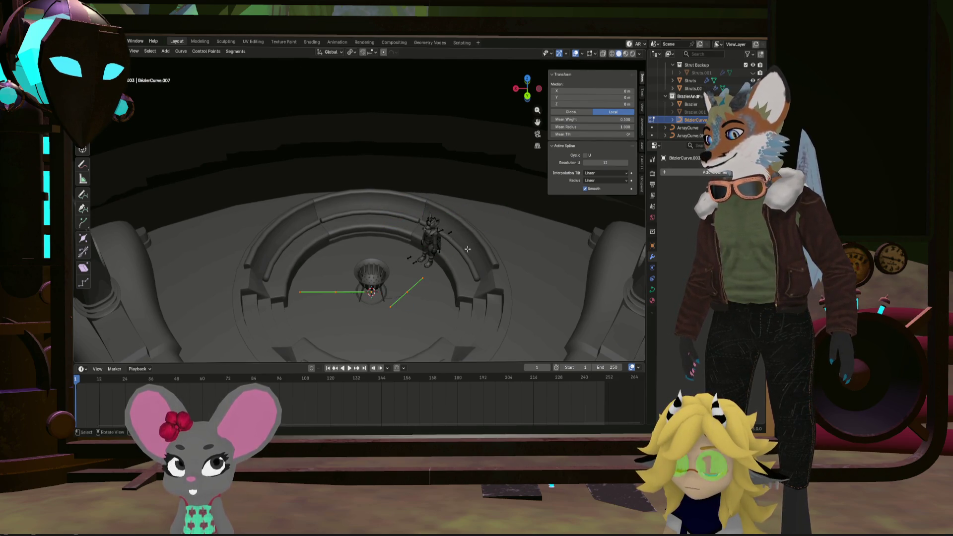
pyautogui.press('g')
pyautogui.press('Escape')
pyautogui.press('Tab')
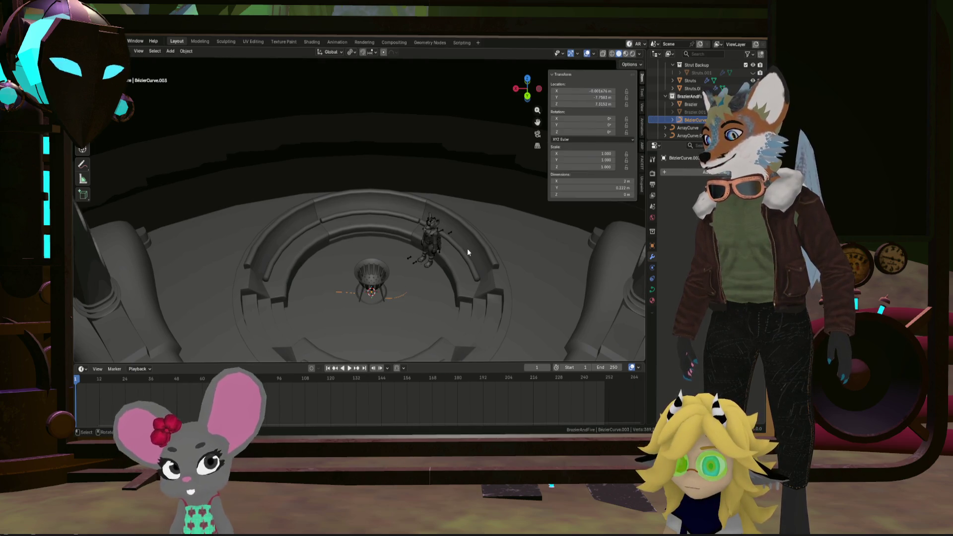
pyautogui.press('g')
pyautogui.hotkey('shift', 'z')
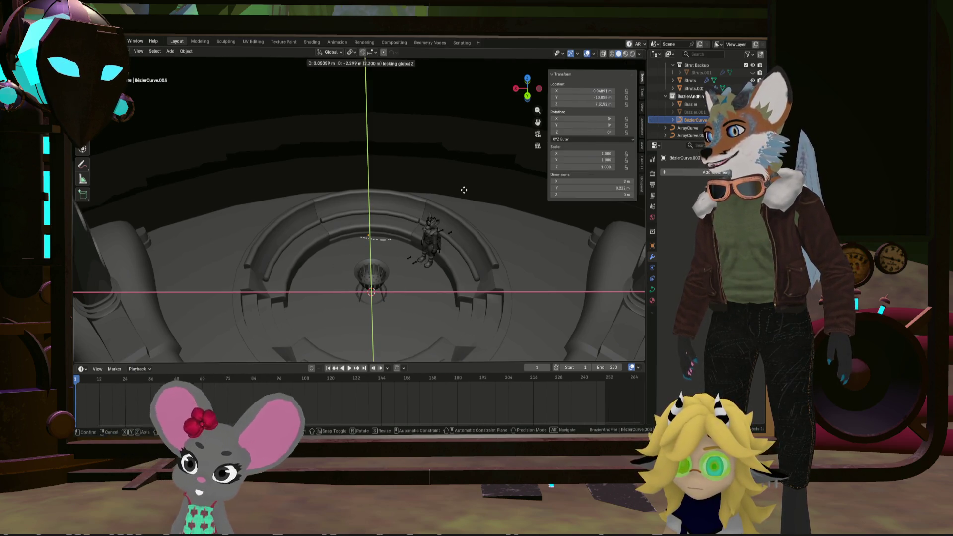
pyautogui.press('Escape')
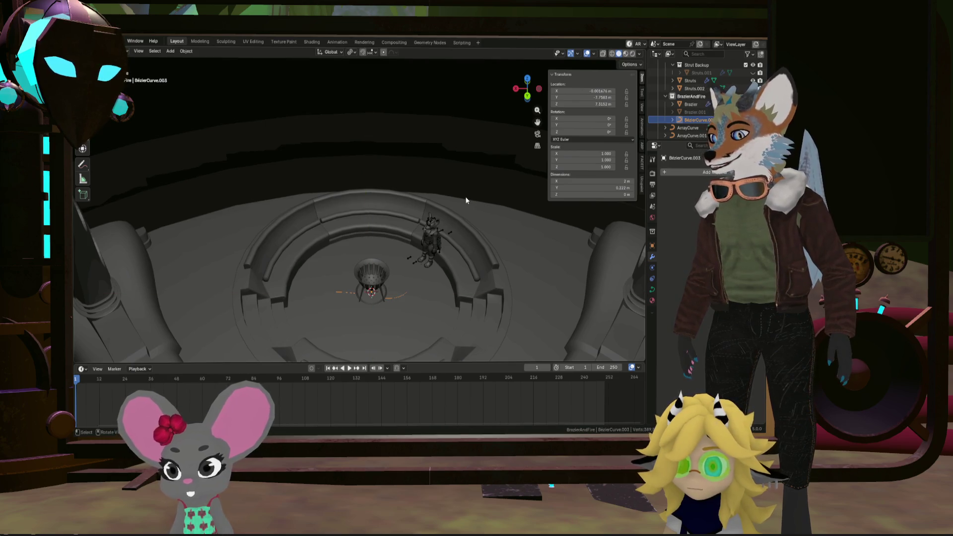
# Move the curve -4.012 m along Y and raise it 0.791 m on Z
pyautogui.press('g')
pyautogui.press('x')
pyautogui.press('y')
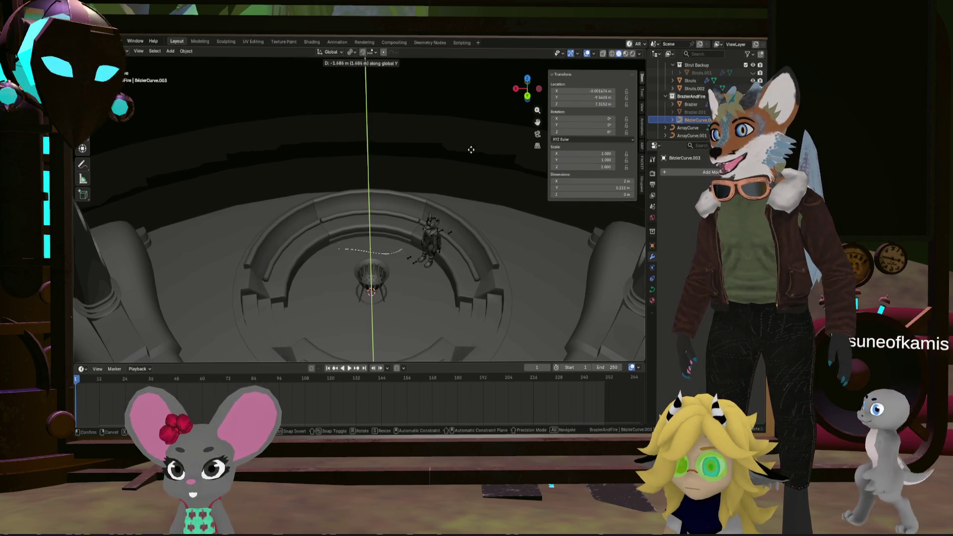
pyautogui.click(473, 105)
pyautogui.press('g')
pyautogui.press('z')
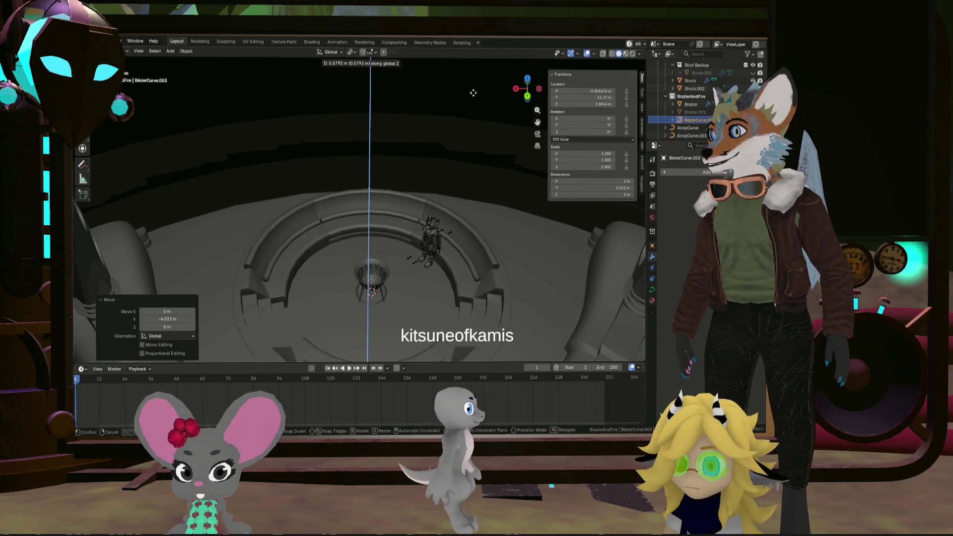
pyautogui.click(472, 90)
# Shift the curve a further 0.424 m along Y and return to Edit Mode
pyautogui.moveTo(431, 135)
pyautogui.mouseDown(button='middle')
pyautogui.moveTo(347, 178)
pyautogui.moveTo(302, 156)
pyautogui.moveTo(402, 154)
pyautogui.moveTo(343, 147)
pyautogui.mouseUp(button='middle')
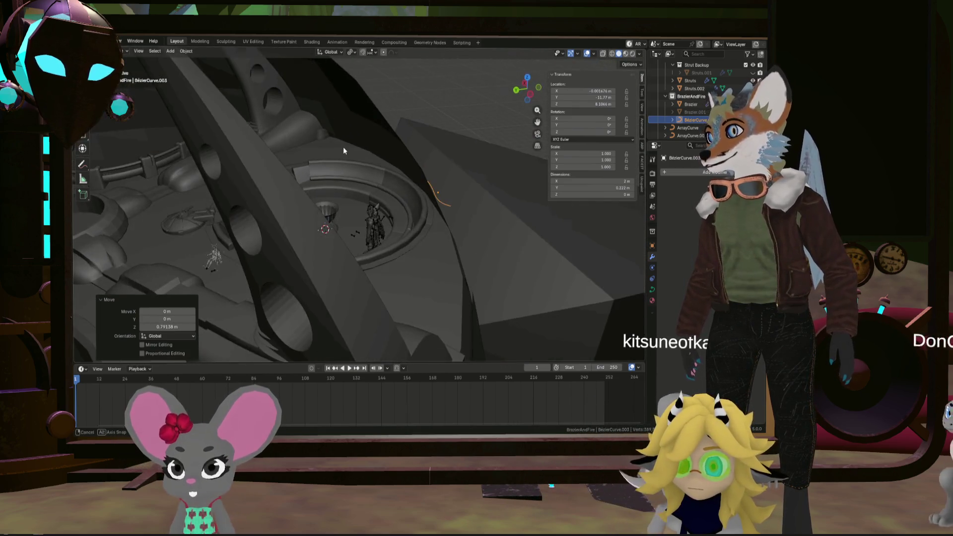
pyautogui.press('g')
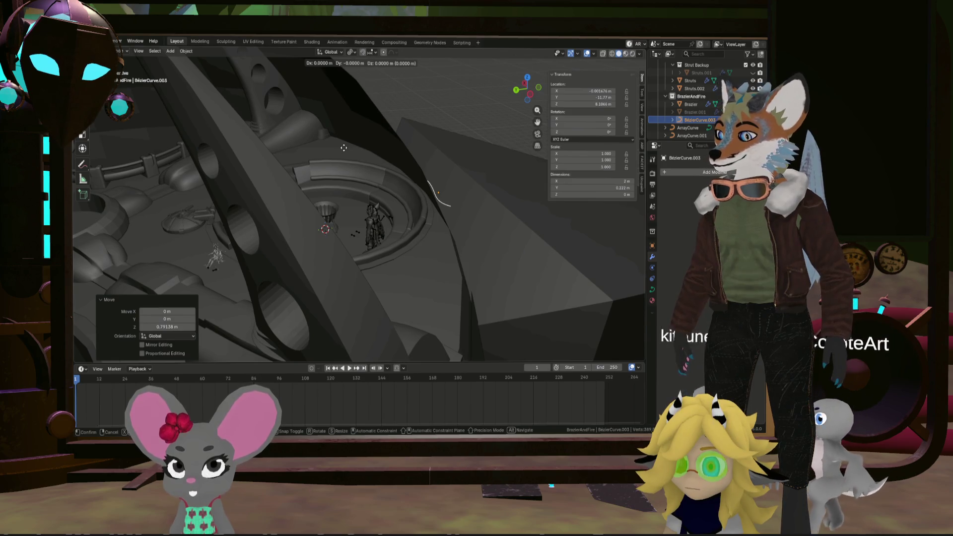
pyautogui.press('y')
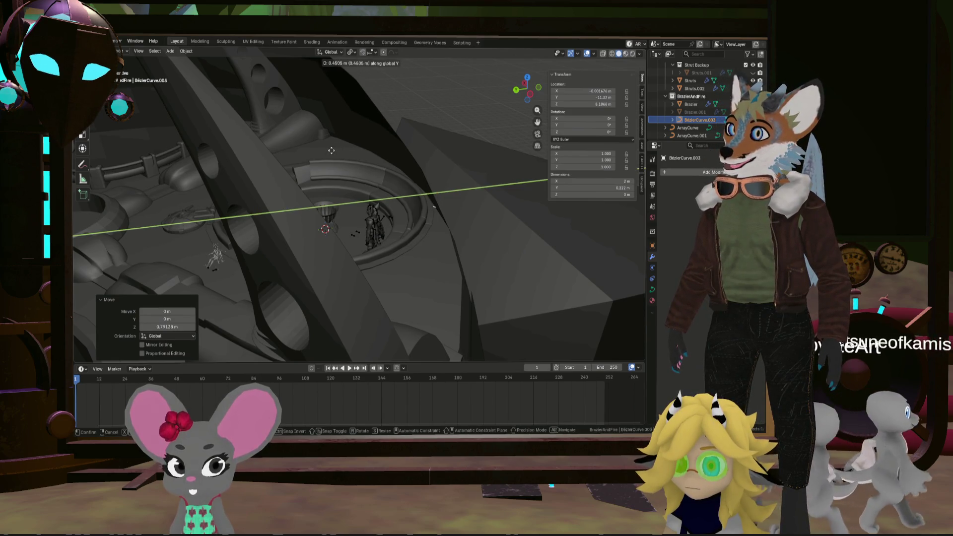
pyautogui.click(347, 154)
pyautogui.moveTo(348, 154)
pyautogui.mouseDown(button='middle')
pyautogui.moveTo(399, 198)
pyautogui.moveTo(460, 198)
pyautogui.moveTo(409, 192)
pyautogui.moveTo(406, 207)
pyautogui.moveTo(437, 196)
pyautogui.mouseUp(button='middle')
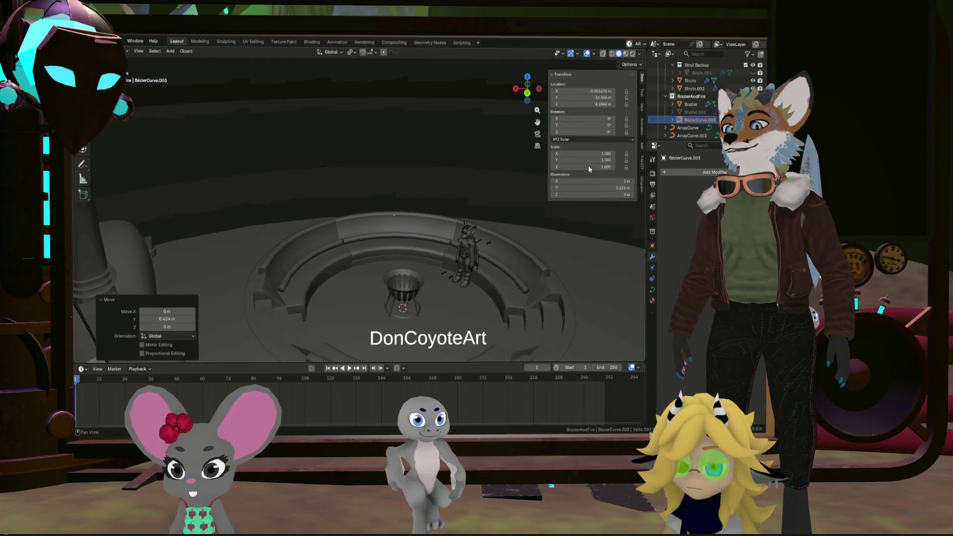
pyautogui.moveTo(506, 170)
pyautogui.mouseDown(button='middle')
pyautogui.moveTo(446, 225)
pyautogui.moveTo(433, 221)
pyautogui.moveTo(445, 207)
pyautogui.mouseUp(button='middle')
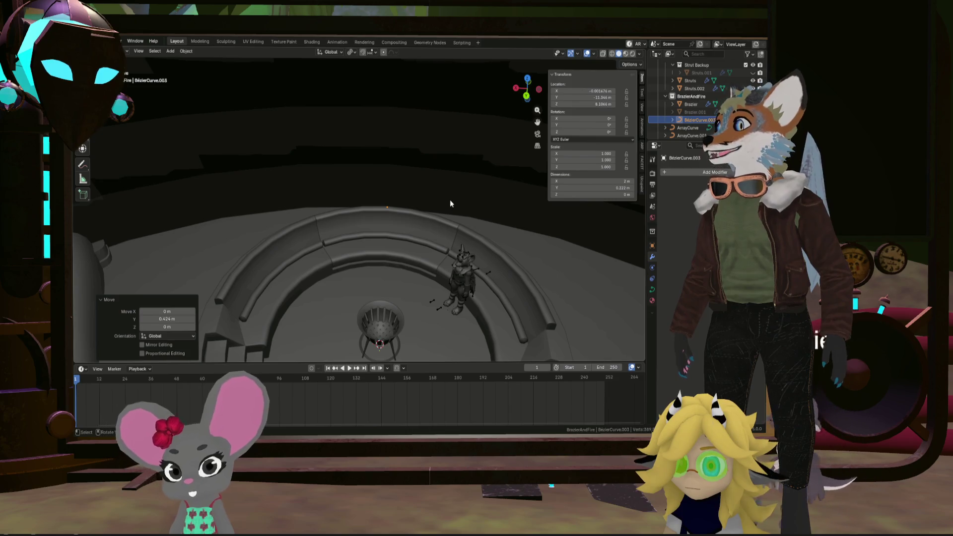
pyautogui.press('Tab')
pyautogui.moveTo(449, 202); pyautogui.dragTo(449, 205, button='middle')
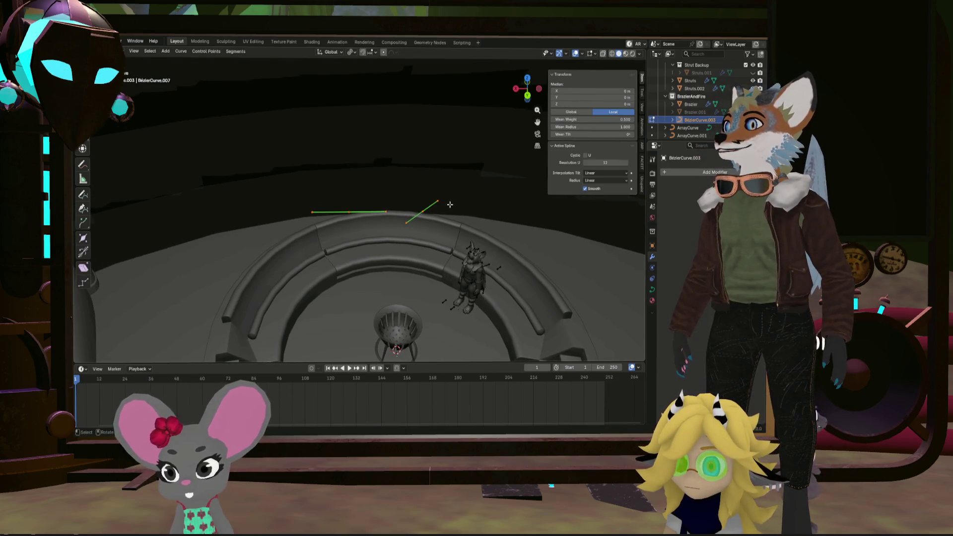
# Move the curve points -2.01 m along X, add a Mirror modifier, and show Object Data settings
pyautogui.press('g')
pyautogui.click(522, 207)
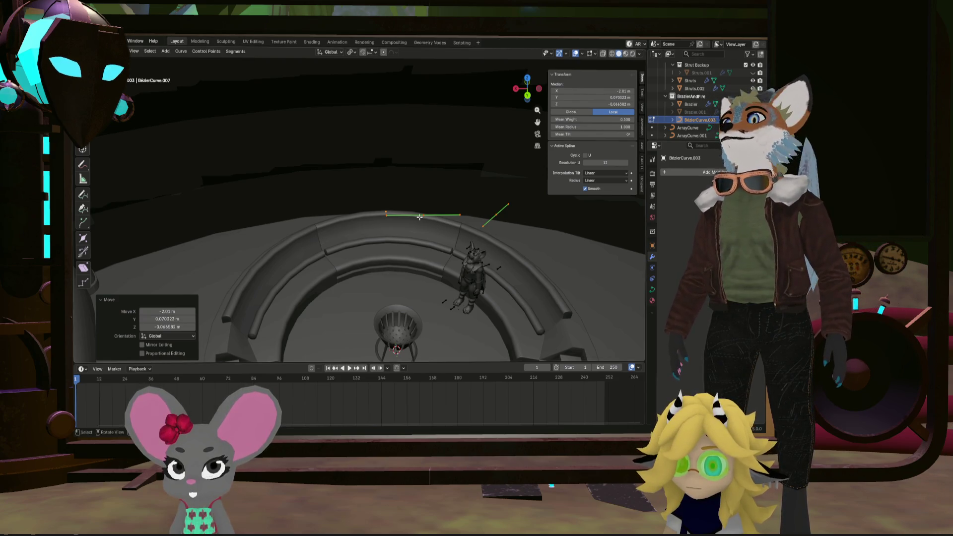
pyautogui.click(705, 172)
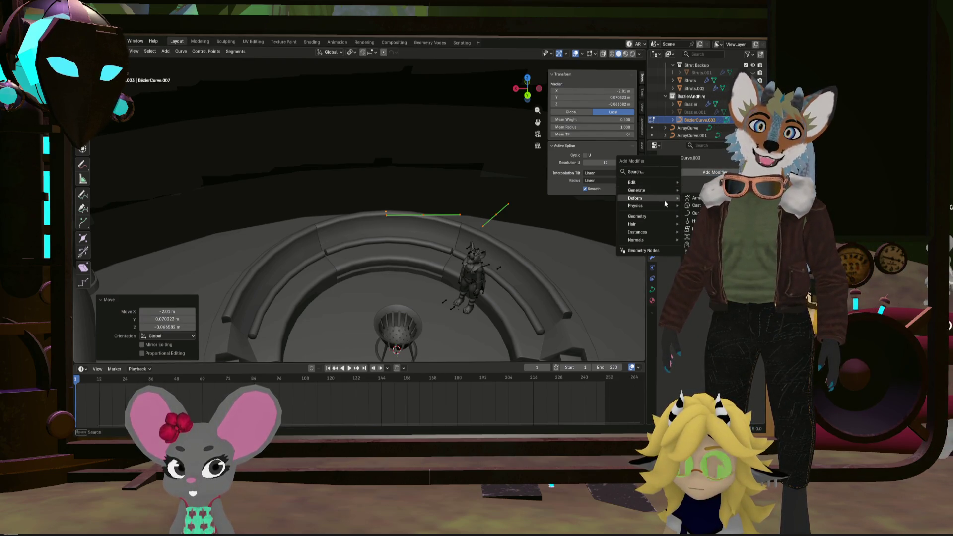
pyautogui.moveTo(658, 207)
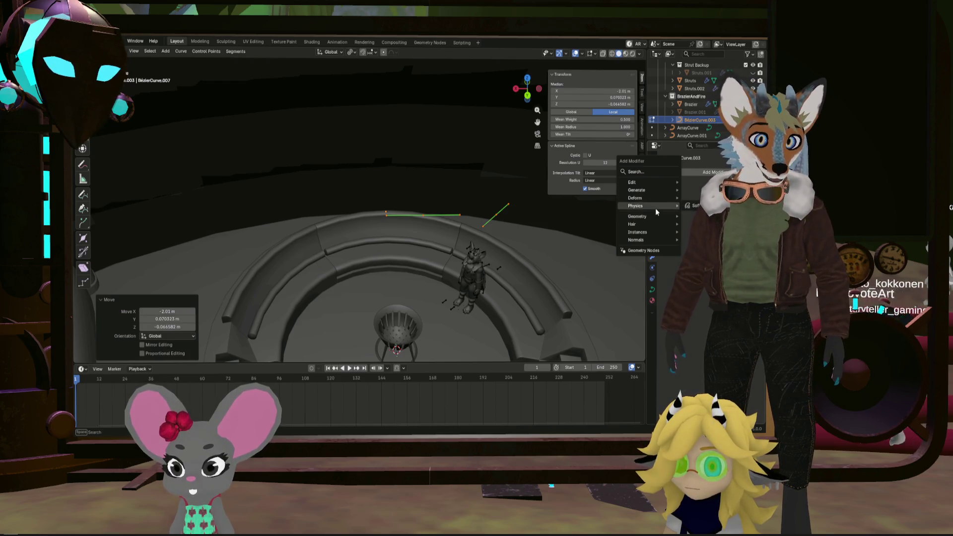
pyautogui.moveTo(656, 225)
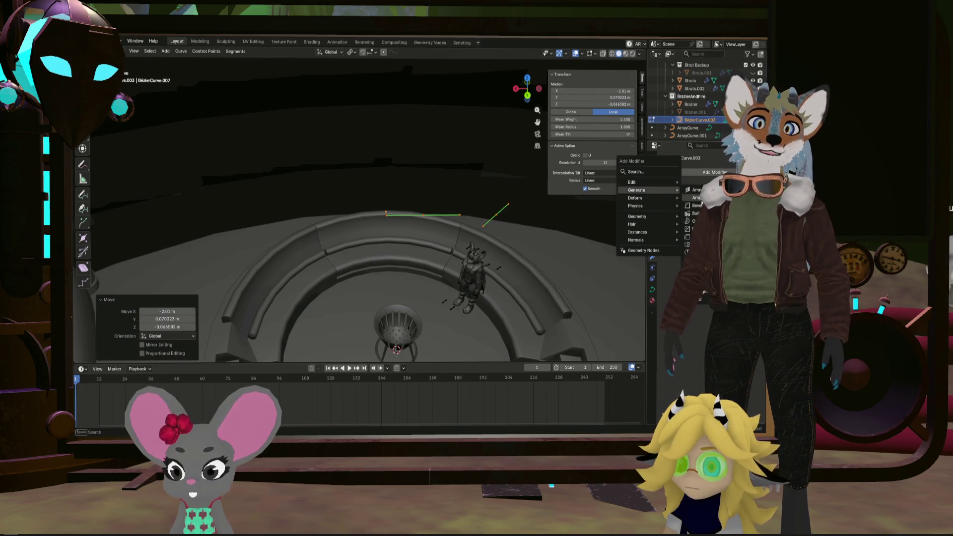
pyautogui.click(695, 244)
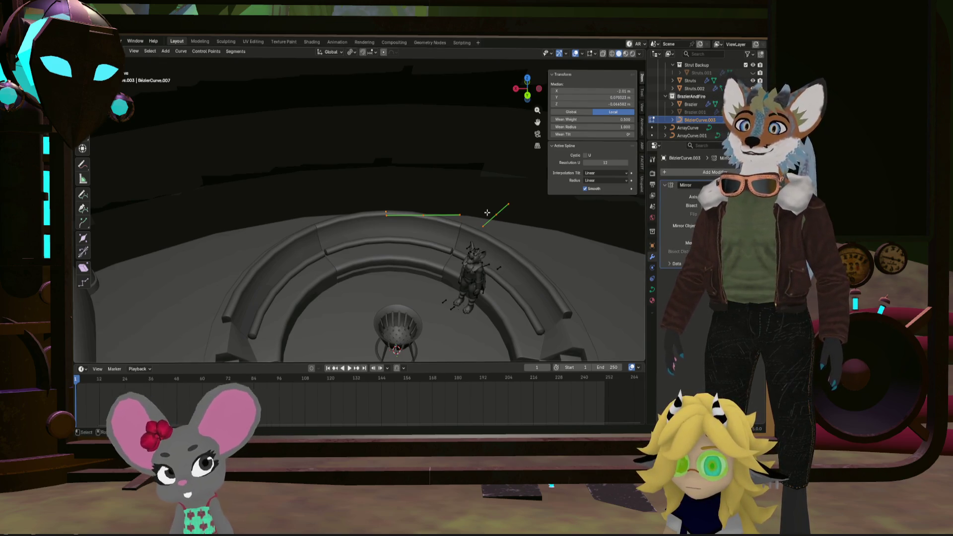
pyautogui.moveTo(446, 224); pyautogui.dragTo(483, 222, button='middle')
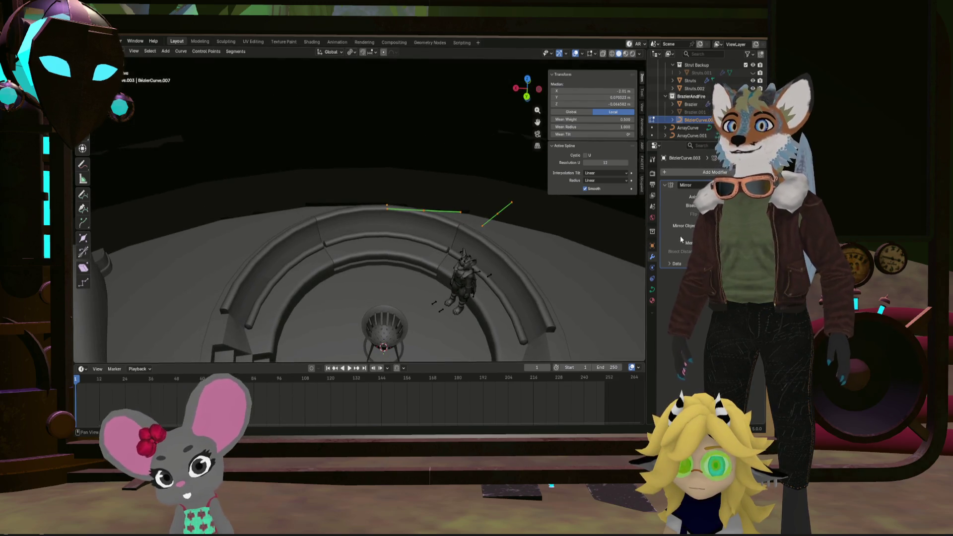
pyautogui.click(652, 290)
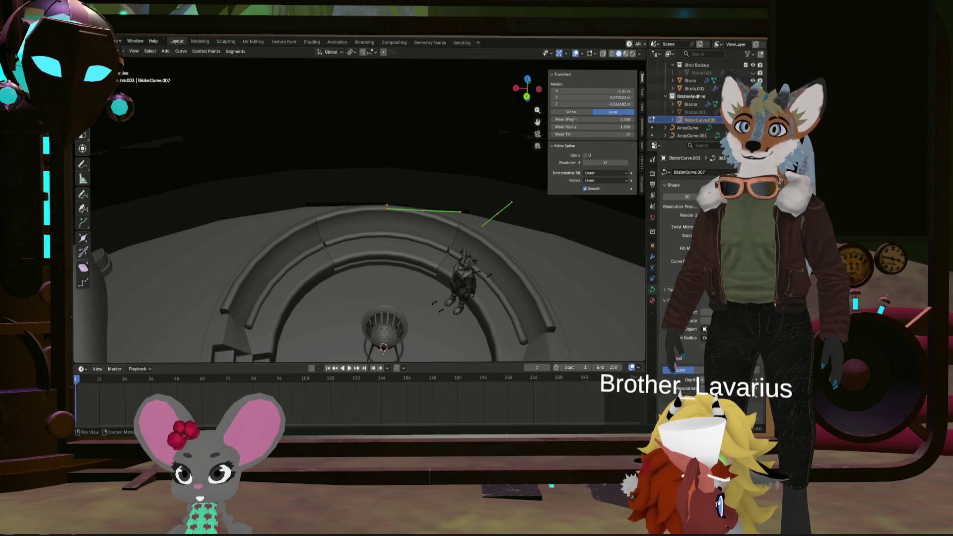
pyautogui.click(449, 210)
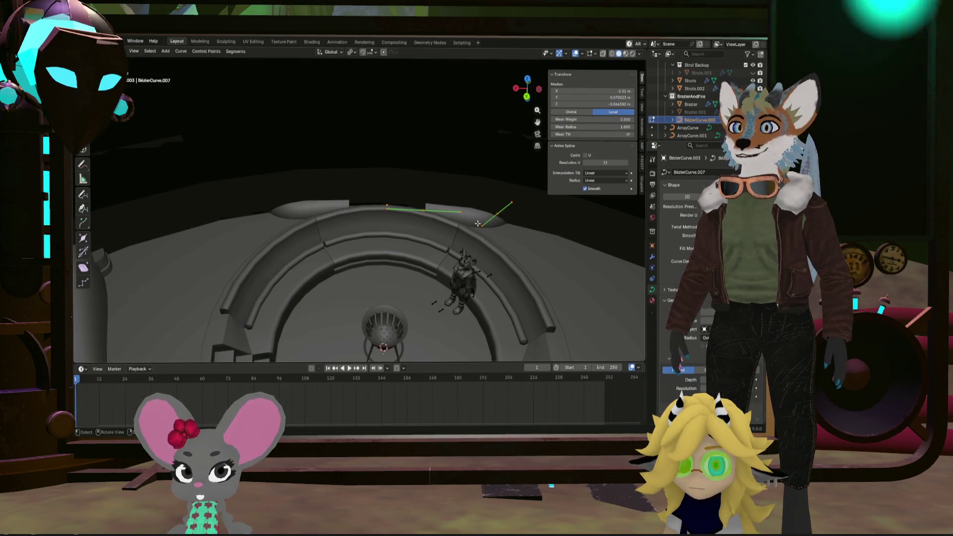
# Select the tube's end control point and flatten its handles to 0 along Y
pyautogui.click(499, 219)
pyautogui.moveTo(498, 218)
pyautogui.mouseDown(button='middle')
pyautogui.moveTo(429, 197)
pyautogui.moveTo(460, 237)
pyautogui.moveTo(415, 235)
pyautogui.moveTo(432, 216)
pyautogui.mouseUp(button='middle')
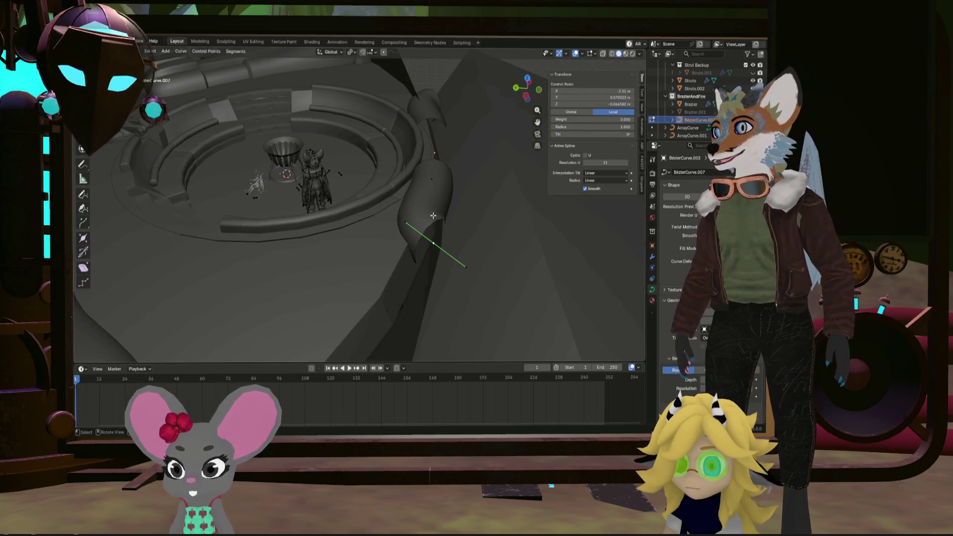
pyautogui.moveTo(477, 269)
pyautogui.mouseDown(button='middle')
pyautogui.moveTo(459, 238)
pyautogui.moveTo(478, 225)
pyautogui.mouseUp(button='middle')
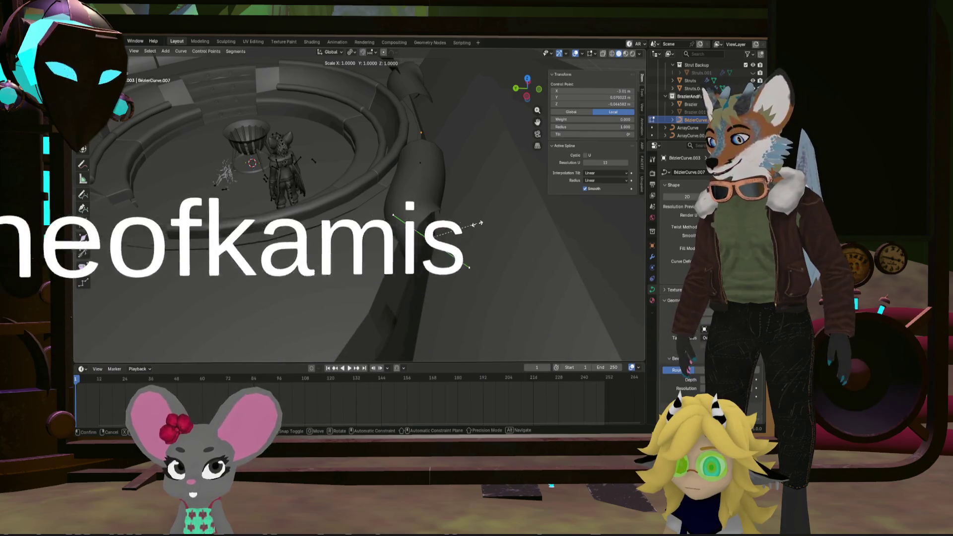
pyautogui.write('y0')
pyautogui.press('Return')
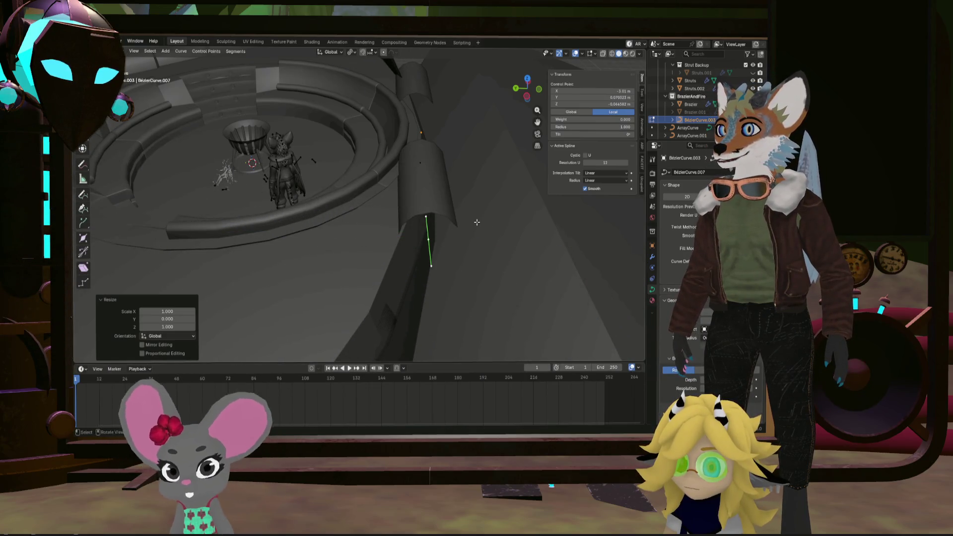
pyautogui.moveTo(474, 221)
pyautogui.mouseDown(button='middle')
pyautogui.moveTo(431, 230)
pyautogui.moveTo(472, 220)
pyautogui.mouseUp(button='middle')
# Rotate the tube-end control point 90° around Y to turn the tube end
pyautogui.press('s')
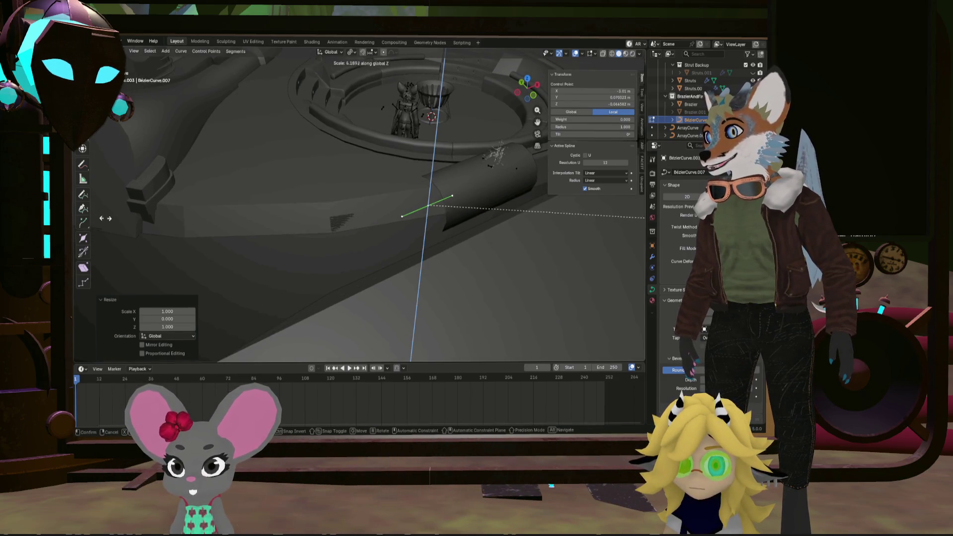
pyautogui.press('Escape')
pyautogui.moveTo(233, 203); pyautogui.dragTo(281, 203, button='middle')
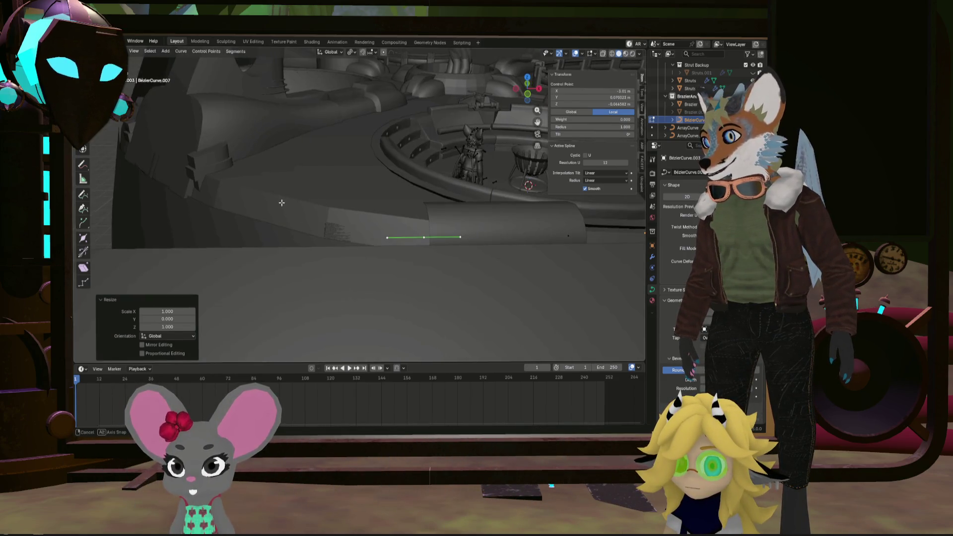
pyautogui.press('r')
pyautogui.press('x')
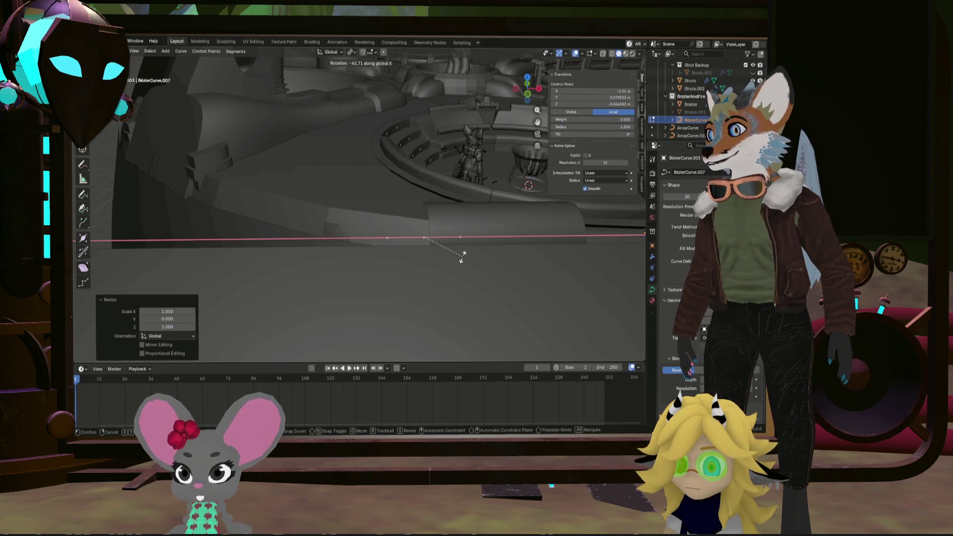
pyautogui.write('y')
pyautogui.write('90')
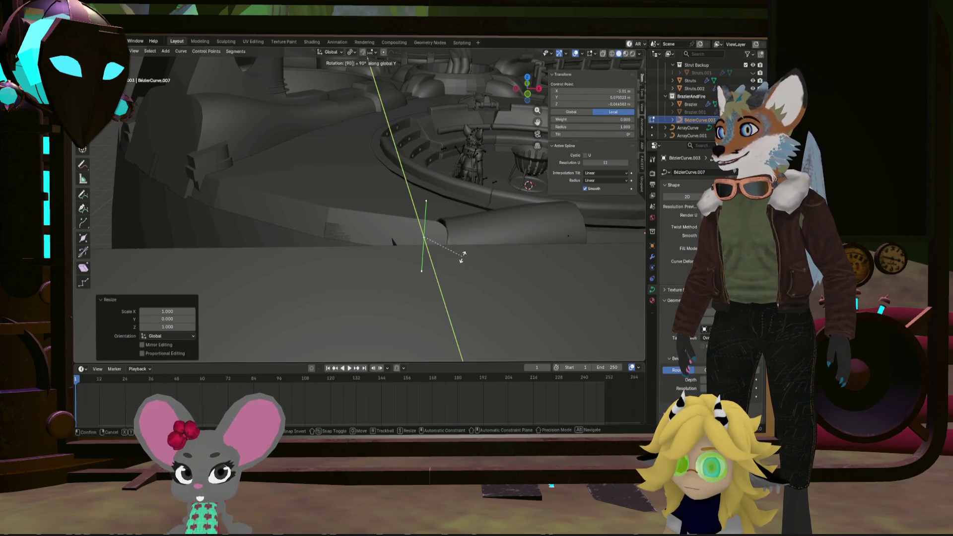
pyautogui.press('Return')
pyautogui.moveTo(464, 258)
pyautogui.mouseDown(button='middle')
pyautogui.moveTo(472, 263)
pyautogui.moveTo(436, 261)
pyautogui.mouseUp(button='middle')
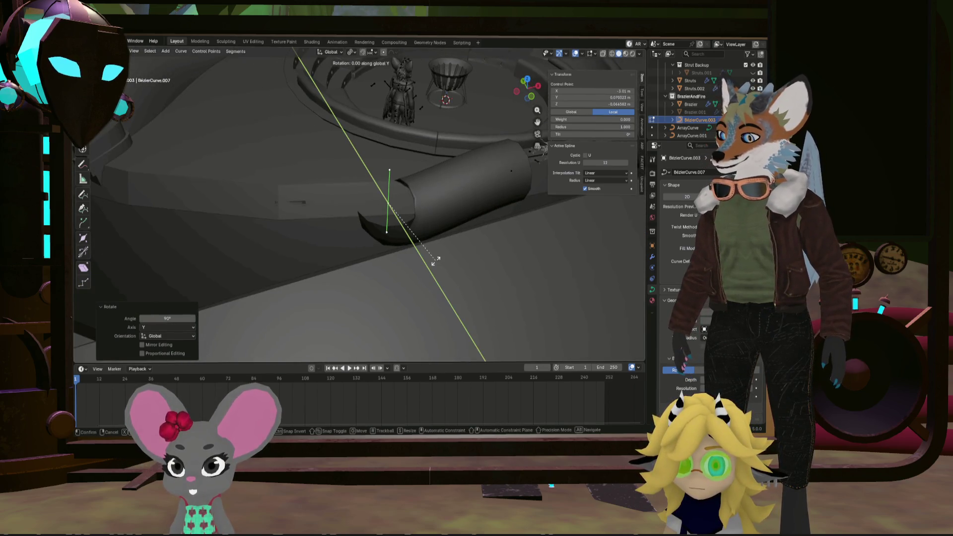
pyautogui.write('180')
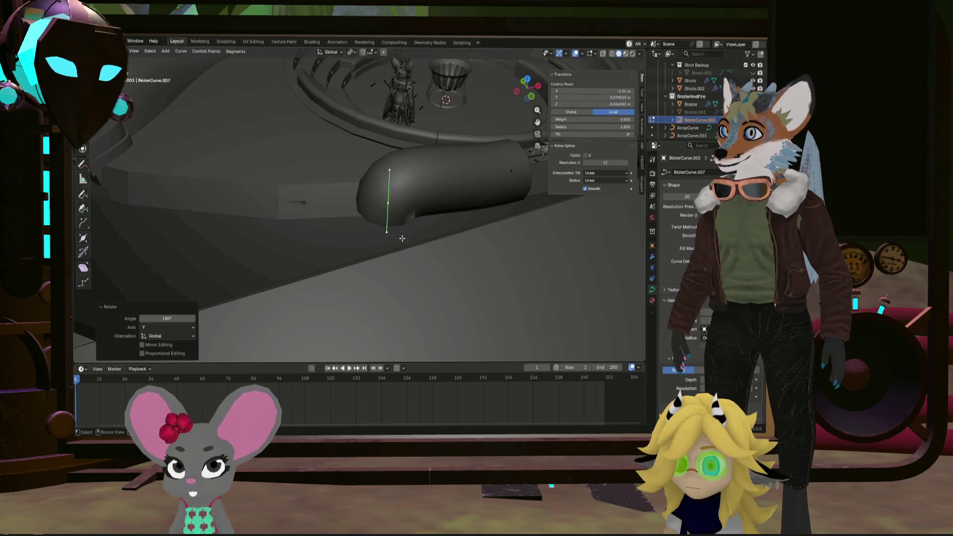
pyautogui.moveTo(402, 238)
pyautogui.mouseDown(button='middle')
pyautogui.moveTo(468, 234)
pyautogui.moveTo(472, 206)
pyautogui.moveTo(567, 211)
pyautogui.moveTo(470, 290)
pyautogui.moveTo(496, 209)
pyautogui.mouseUp(button='middle')
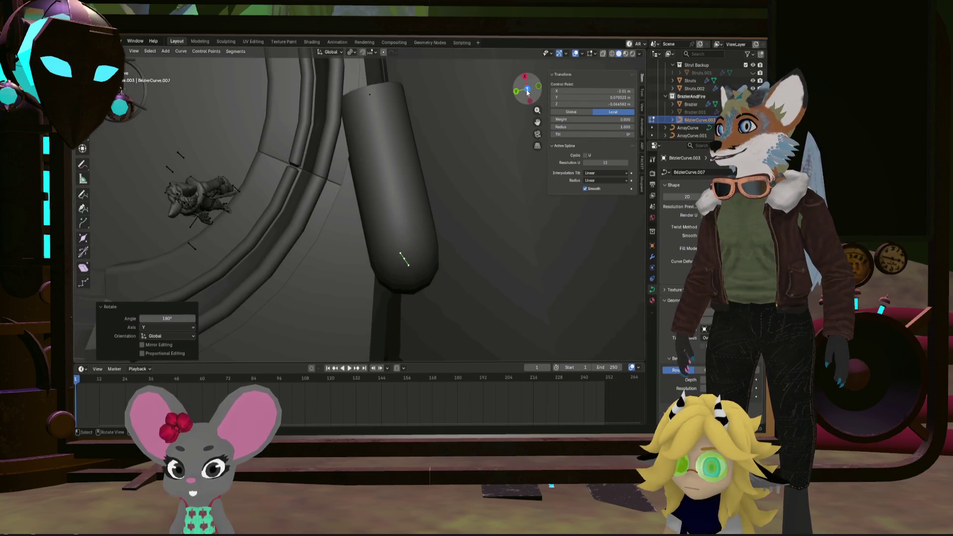
# From a top view, reselect the tube-end control point and orbit to a low view of the rim
pyautogui.click(527, 91)
pyautogui.moveTo(440, 151)
pyautogui.mouseDown(button='middle')
pyautogui.moveTo(424, 215)
pyautogui.moveTo(427, 164)
pyautogui.moveTo(437, 187)
pyautogui.mouseUp(button='middle')
pyautogui.scroll(-4, 437, 187)
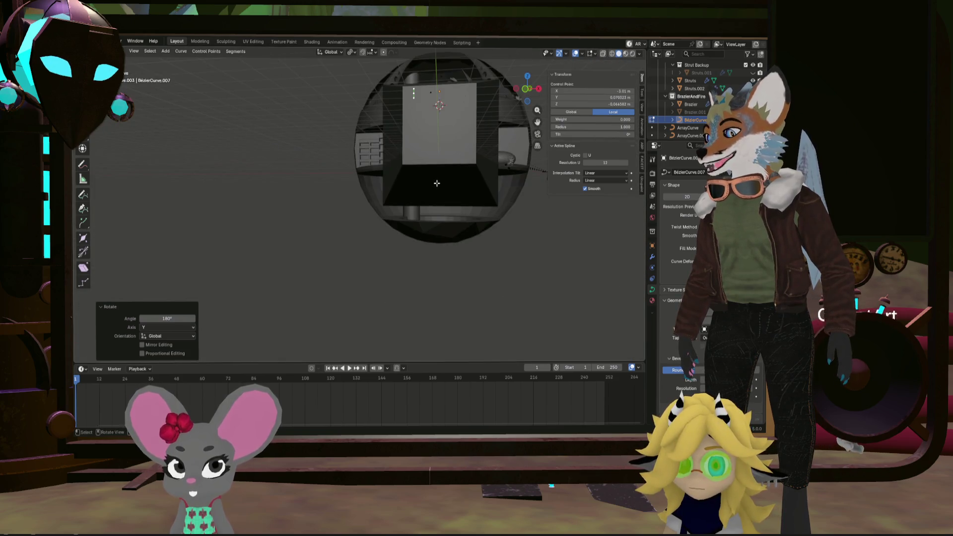
pyautogui.click(543, 71)
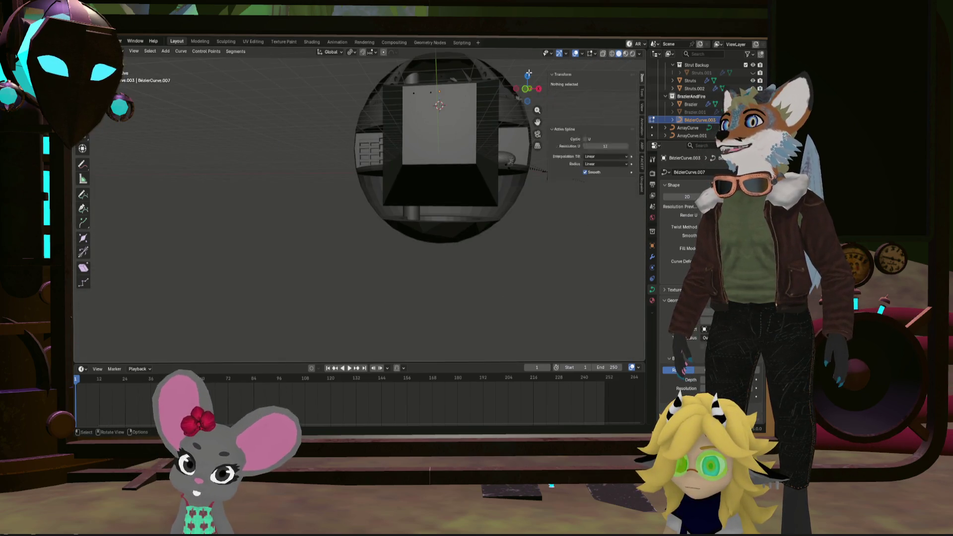
pyautogui.click(527, 76)
pyautogui.moveTo(527, 76)
pyautogui.keyDown('shift'); pyautogui.mouseDown(button='middle')
pyautogui.moveTo(487, 129)
pyautogui.moveTo(428, 281)
pyautogui.moveTo(497, 149)
pyautogui.mouseUp(button='middle'); pyautogui.keyUp('shift')
pyautogui.click(451, 211)
pyautogui.moveTo(528, 86)
pyautogui.mouseDown(button='middle')
pyautogui.moveTo(389, 196)
pyautogui.moveTo(332, 150)
pyautogui.mouseUp(button='middle')
pyautogui.moveTo(381, 229); pyautogui.dragTo(426, 231, button='middle')
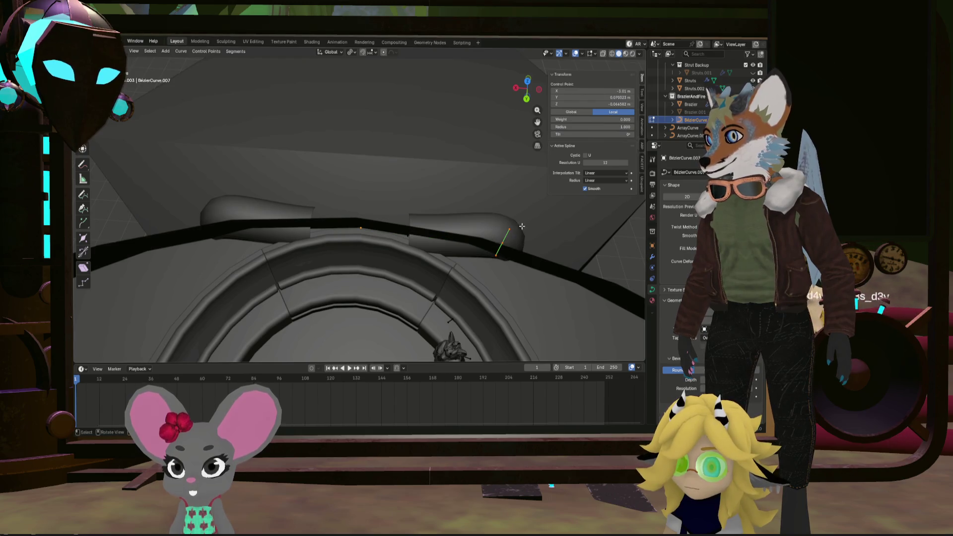
# Move the tube's end point near the brazier and fatten its radius to 1.684
pyautogui.moveTo(522, 226); pyautogui.dragTo(494, 260, button='middle')
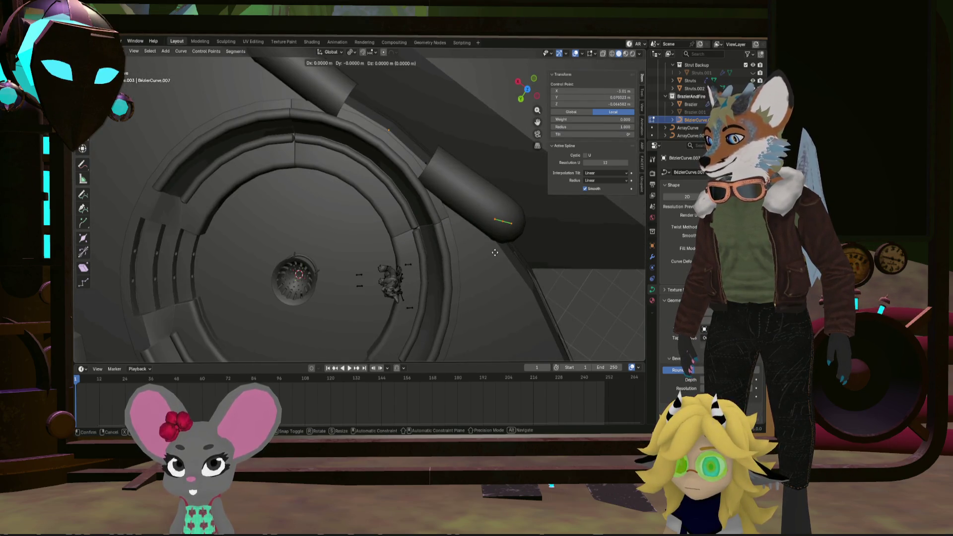
pyautogui.click(472, 273)
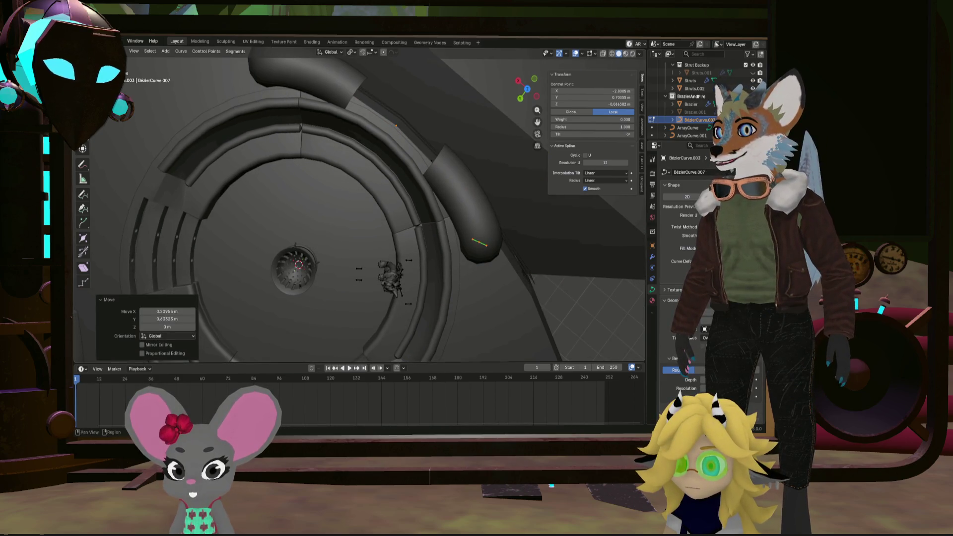
pyautogui.moveTo(588, 285); pyautogui.dragTo(528, 255, button='middle')
pyautogui.hotkey('alt', 's')
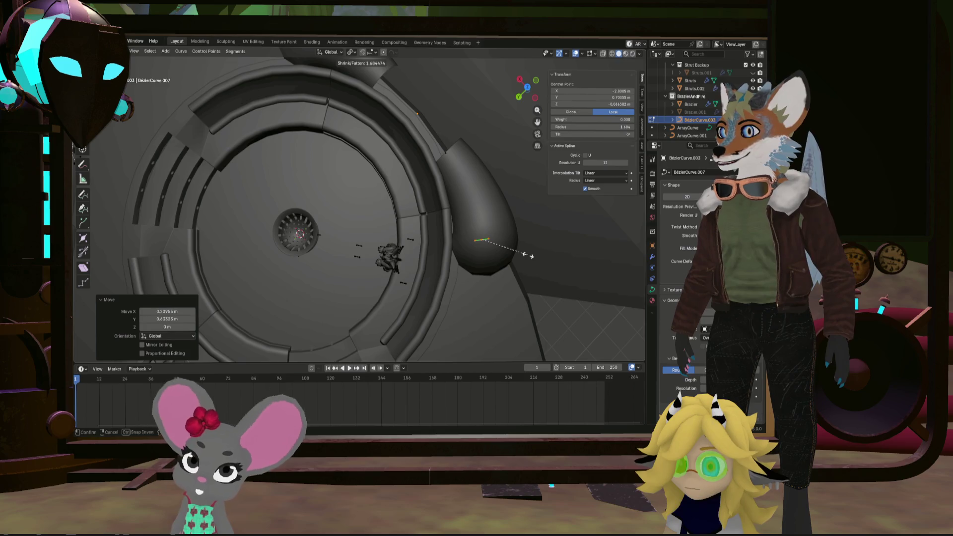
pyautogui.click(528, 256)
# Orbit to a close side view and select the curve's other endpoint
pyautogui.moveTo(528, 256)
pyautogui.mouseDown(button='middle')
pyautogui.moveTo(390, 237)
pyautogui.moveTo(399, 237)
pyautogui.moveTo(407, 287)
pyautogui.mouseUp(button='middle')
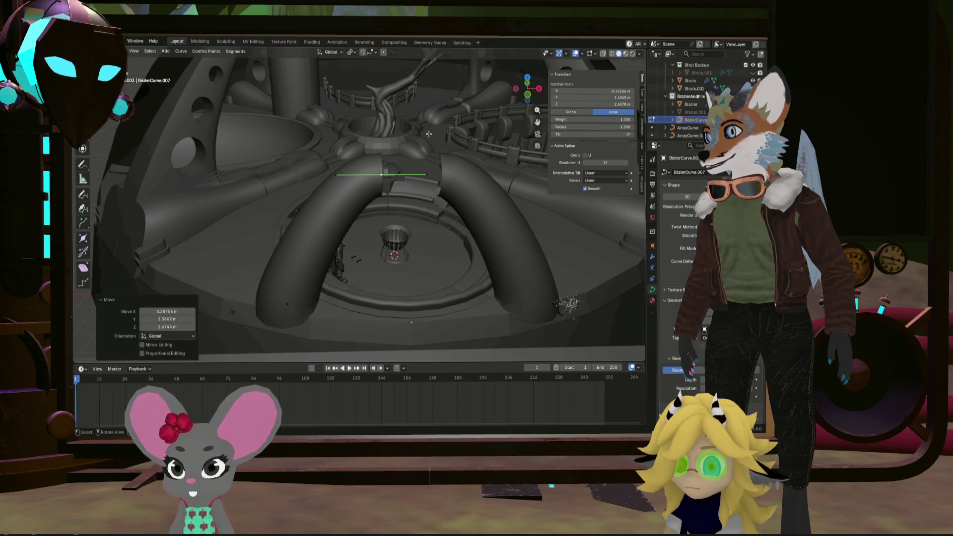
pyautogui.moveTo(429, 133)
pyautogui.mouseDown(button='middle')
pyautogui.moveTo(361, 205)
pyautogui.moveTo(438, 204)
pyautogui.moveTo(453, 191)
pyautogui.mouseUp(button='middle')
pyautogui.click(427, 215)
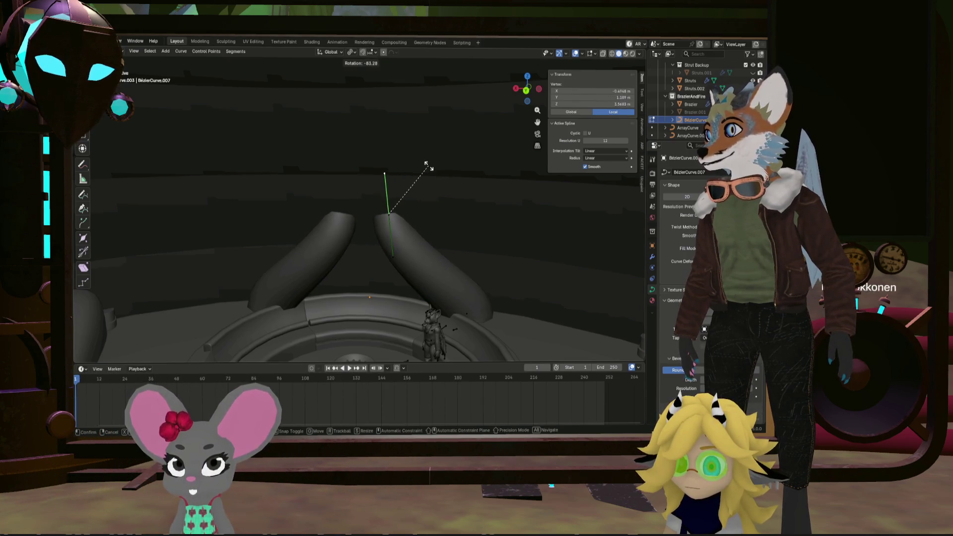
# Slide the tube's end control point along the floor without changing its height
pyautogui.moveTo(358, 204)
pyautogui.mouseDown(button='middle')
pyautogui.moveTo(365, 212)
pyautogui.moveTo(406, 186)
pyautogui.mouseUp(button='middle')
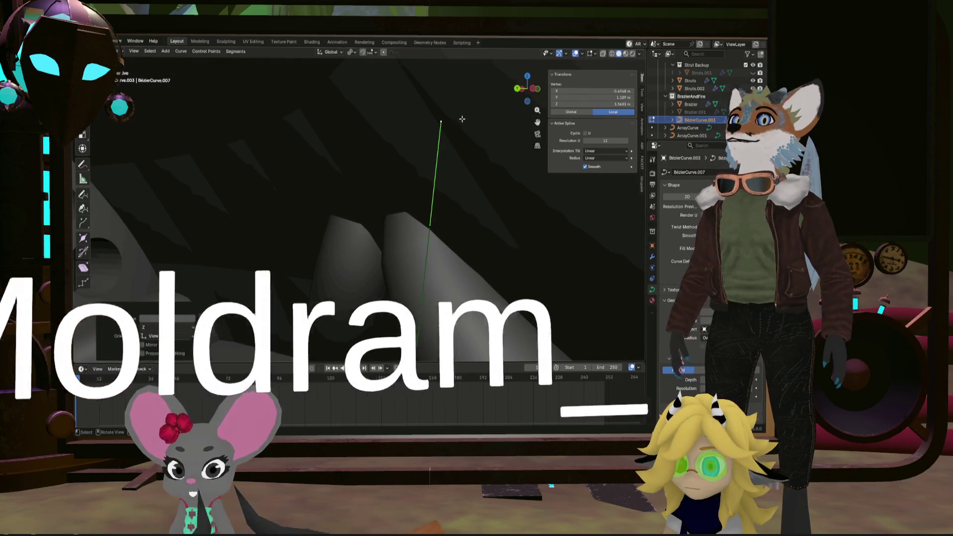
pyautogui.moveTo(463, 120); pyautogui.dragTo(482, 136, button='middle')
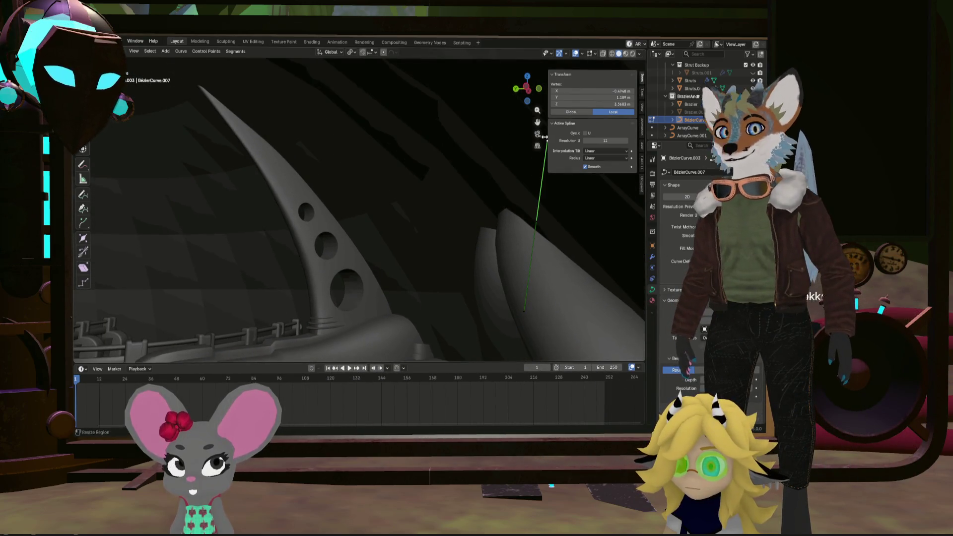
pyautogui.moveTo(545, 137); pyautogui.dragTo(423, 180, button='middle')
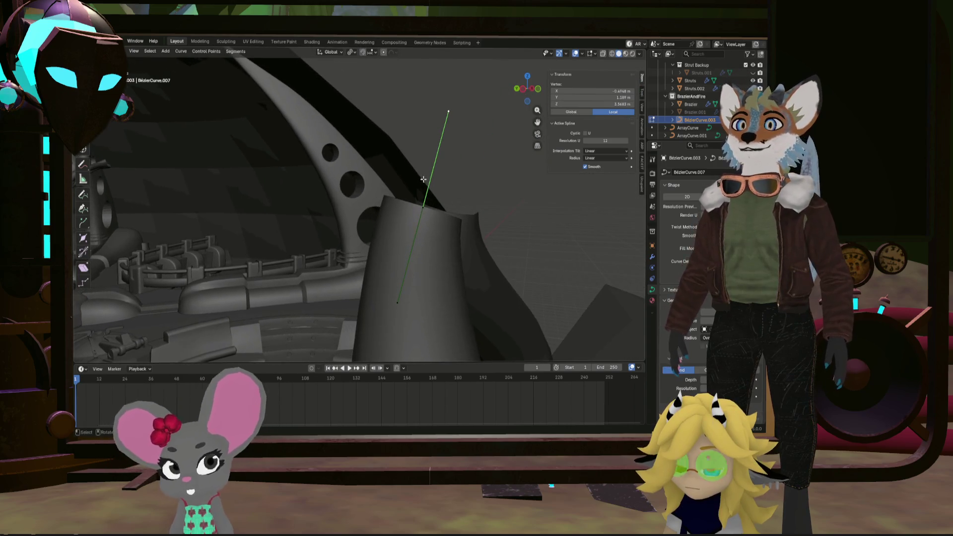
pyautogui.moveTo(307, 147)
pyautogui.keyDown('shift'); pyautogui.mouseDown(button='middle')
pyautogui.moveTo(453, 155)
pyautogui.moveTo(513, 203)
pyautogui.moveTo(479, 202)
pyautogui.moveTo(513, 215)
pyautogui.moveTo(398, 215)
pyautogui.moveTo(367, 204)
pyautogui.moveTo(382, 211)
pyautogui.mouseUp(button='middle'); pyautogui.keyUp('shift')
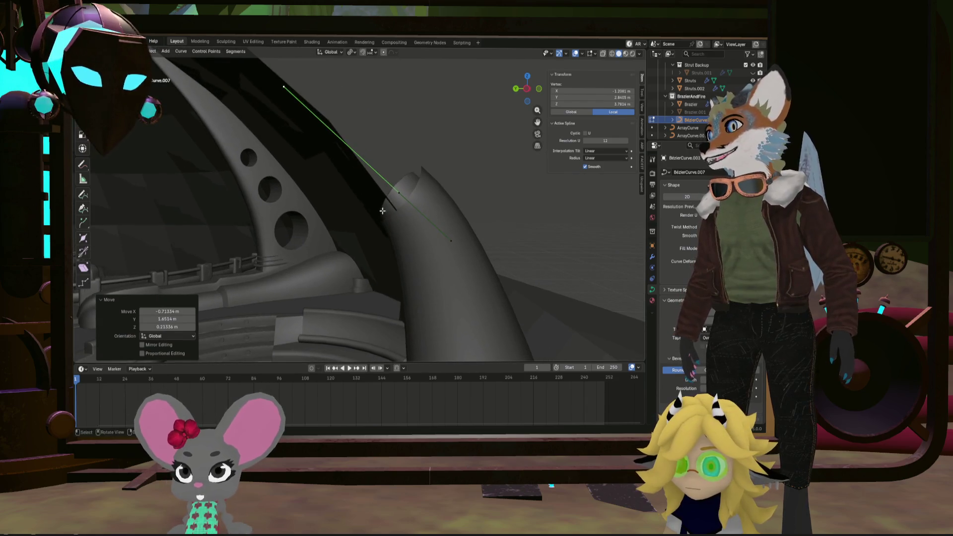
pyautogui.click(397, 191)
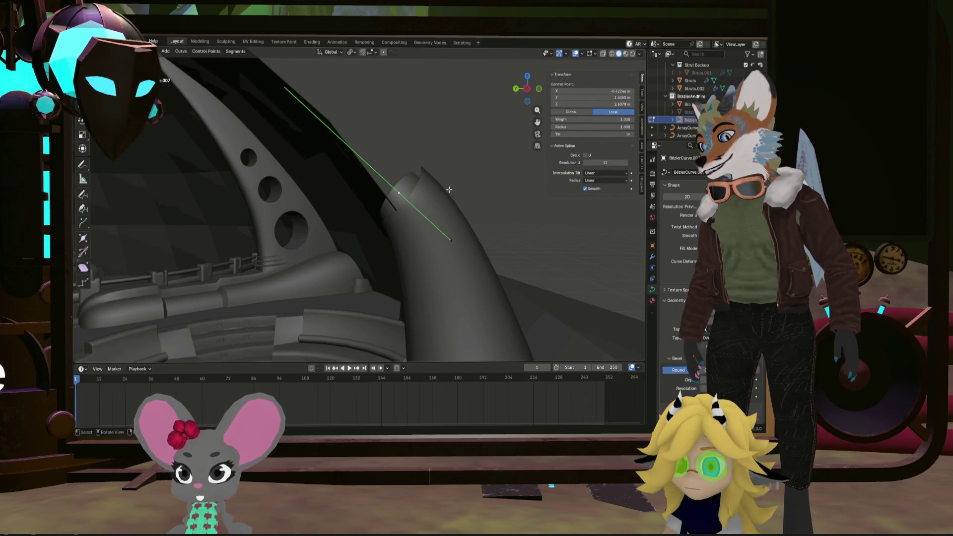
pyautogui.click(422, 198)
pyautogui.moveTo(422, 199)
pyautogui.mouseDown(button='middle')
pyautogui.moveTo(344, 261)
pyautogui.moveTo(365, 273)
pyautogui.moveTo(425, 272)
pyautogui.moveTo(370, 196)
pyautogui.moveTo(333, 283)
pyautogui.mouseUp(button='middle')
pyautogui.click(332, 283)
pyautogui.press('g')
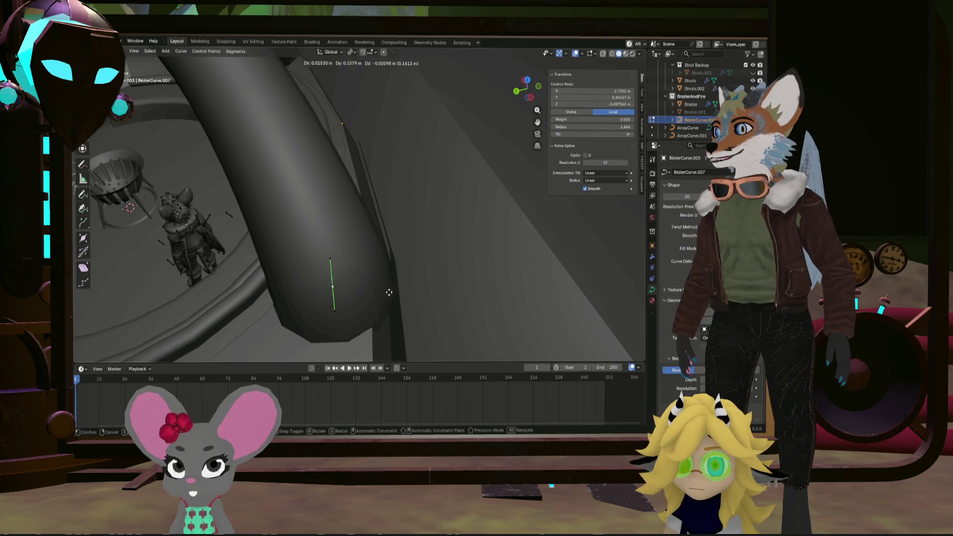
pyautogui.click(364, 298)
# Move the handle at the tube's base to refine the curve near the floor
pyautogui.moveTo(364, 298)
pyautogui.mouseDown(button='middle')
pyautogui.moveTo(368, 258)
pyautogui.moveTo(347, 235)
pyautogui.mouseUp(button='middle')
pyautogui.click(361, 241)
pyautogui.press('g')
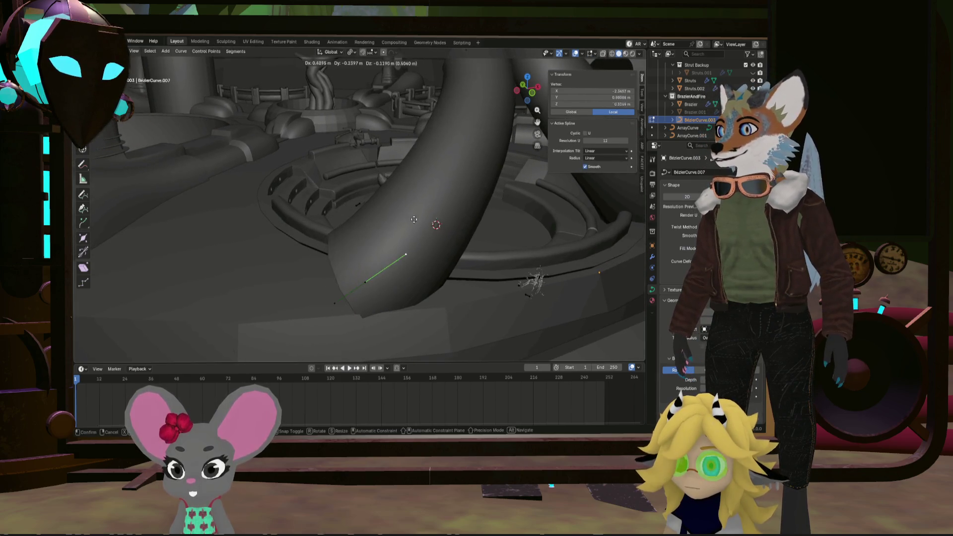
pyautogui.click(405, 224)
pyautogui.moveTo(404, 223); pyautogui.dragTo(407, 194, button='middle')
pyautogui.rightClick(442, 128)
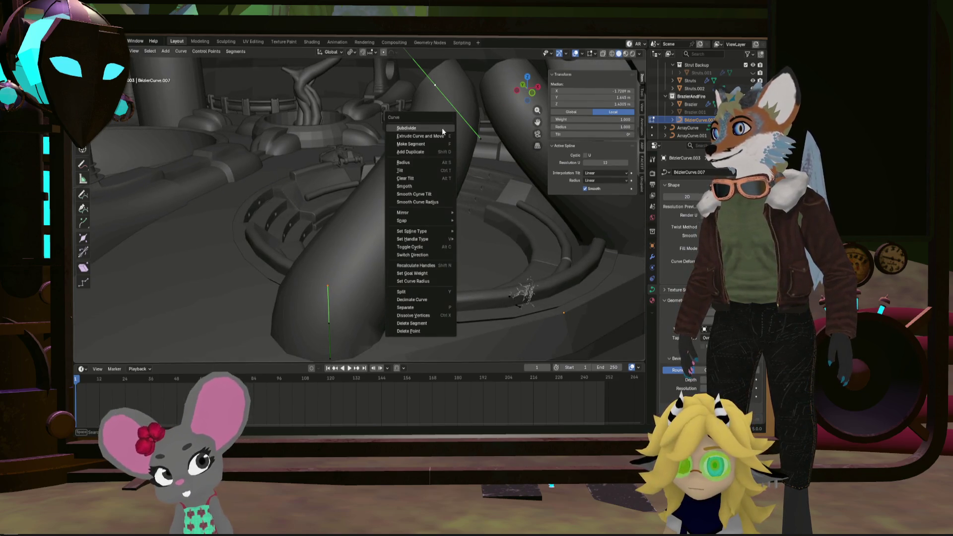
# Subdivide the tube to add a midpoint, then reposition the midpoint and one of its handles
pyautogui.click(442, 128)
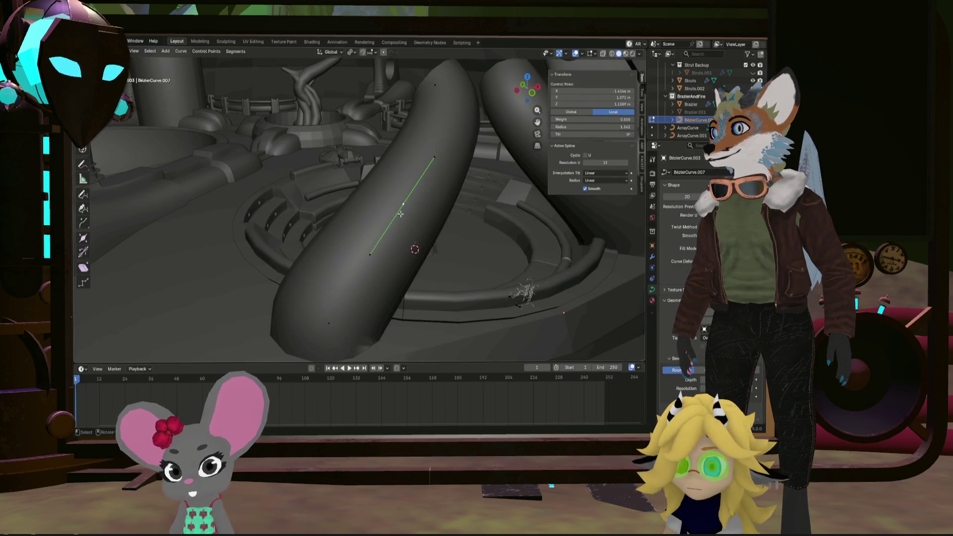
pyautogui.moveTo(414, 207); pyautogui.dragTo(423, 210, button='middle')
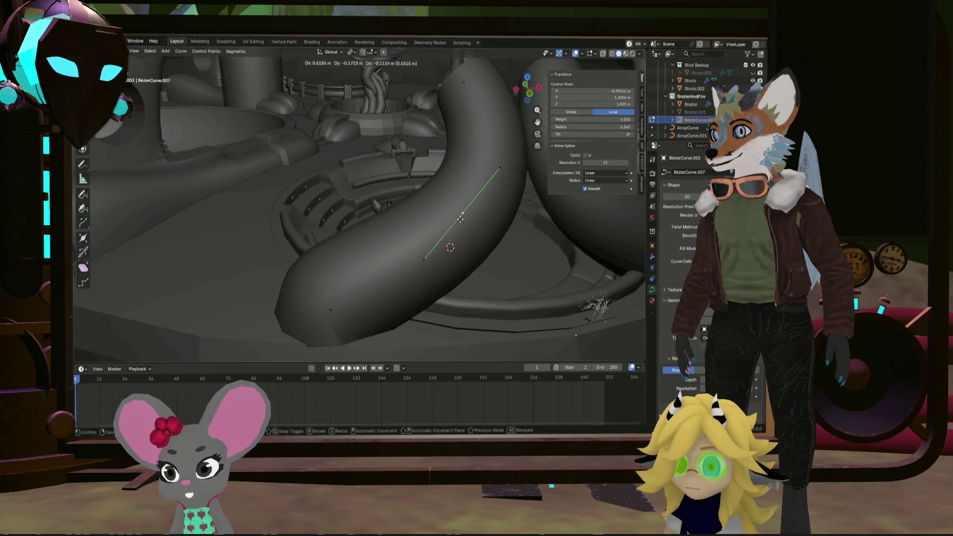
pyautogui.press('g')
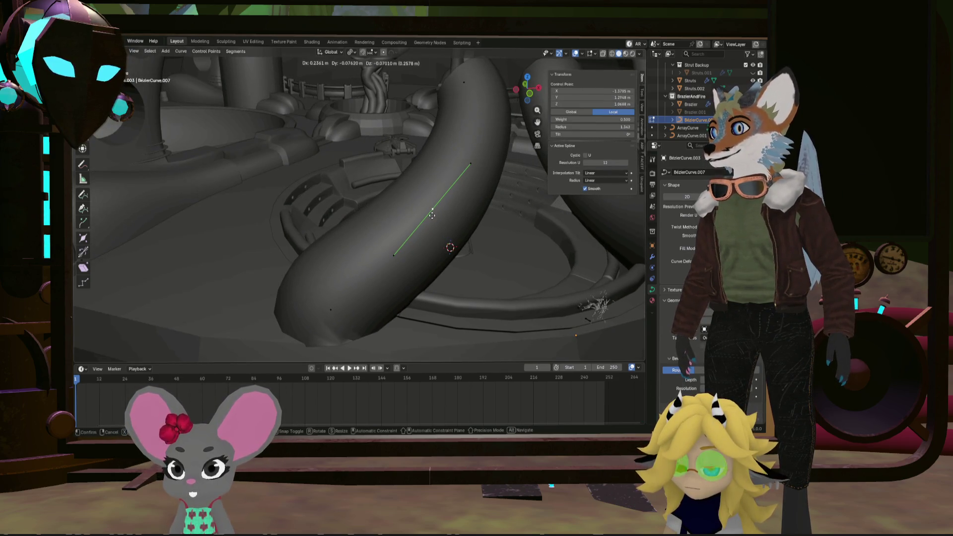
pyautogui.click(432, 214)
pyautogui.moveTo(432, 215)
pyautogui.mouseDown(button='middle')
pyautogui.moveTo(426, 204)
pyautogui.moveTo(405, 224)
pyautogui.moveTo(419, 198)
pyautogui.mouseUp(button='middle')
pyautogui.click(434, 144)
pyautogui.scroll(4, 433, 144)
pyautogui.press('g')
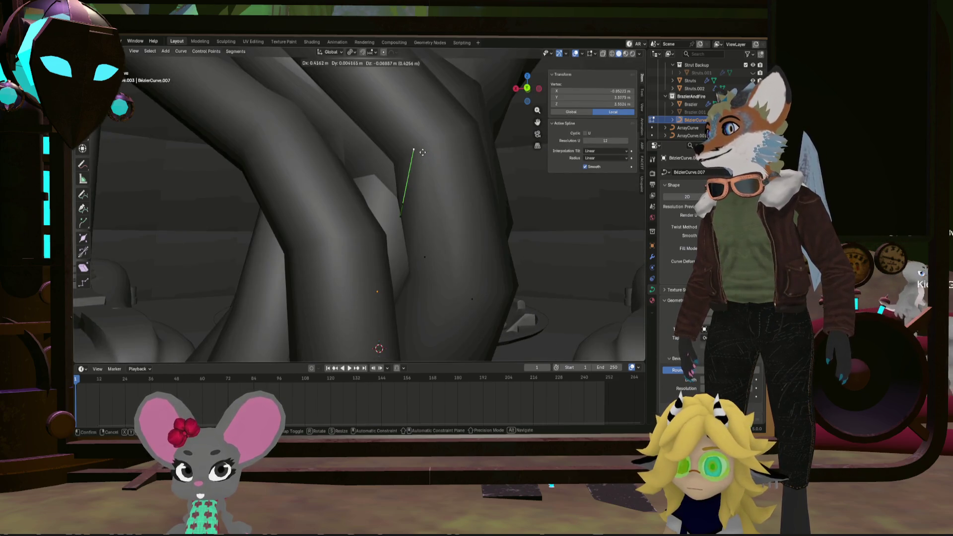
pyautogui.moveTo(411, 158)
pyautogui.mouseDown(button='middle')
pyautogui.moveTo(386, 205)
pyautogui.moveTo(427, 176)
pyautogui.moveTo(336, 156)
pyautogui.mouseUp(button='middle')
pyautogui.click(439, 177)
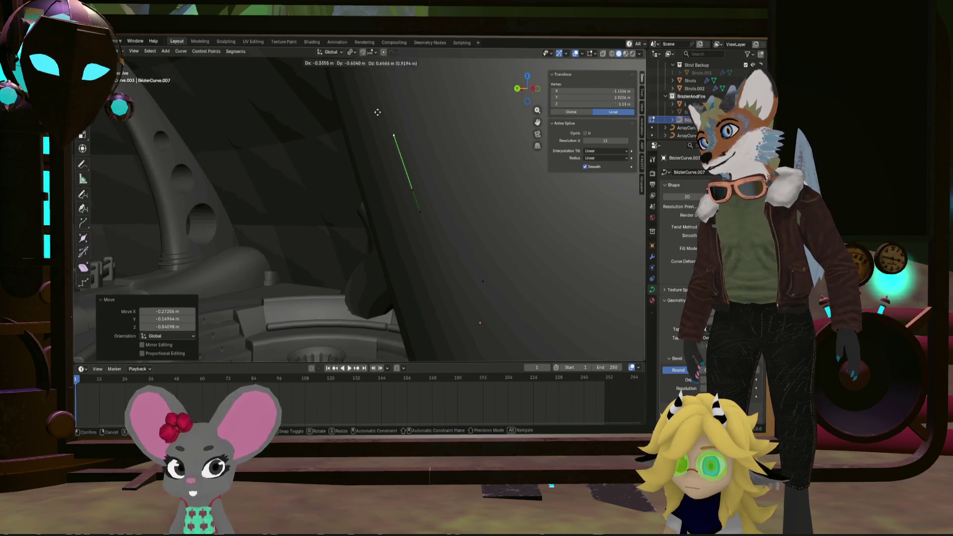
# Thin the tube's middle to radius 0.990 and shift the midpoint to bend the arch
pyautogui.click(377, 112)
pyautogui.moveTo(377, 112)
pyautogui.mouseDown(button='middle')
pyautogui.moveTo(379, 144)
pyautogui.moveTo(262, 145)
pyautogui.moveTo(253, 174)
pyautogui.moveTo(365, 189)
pyautogui.moveTo(365, 210)
pyautogui.moveTo(314, 183)
pyautogui.mouseUp(button='middle')
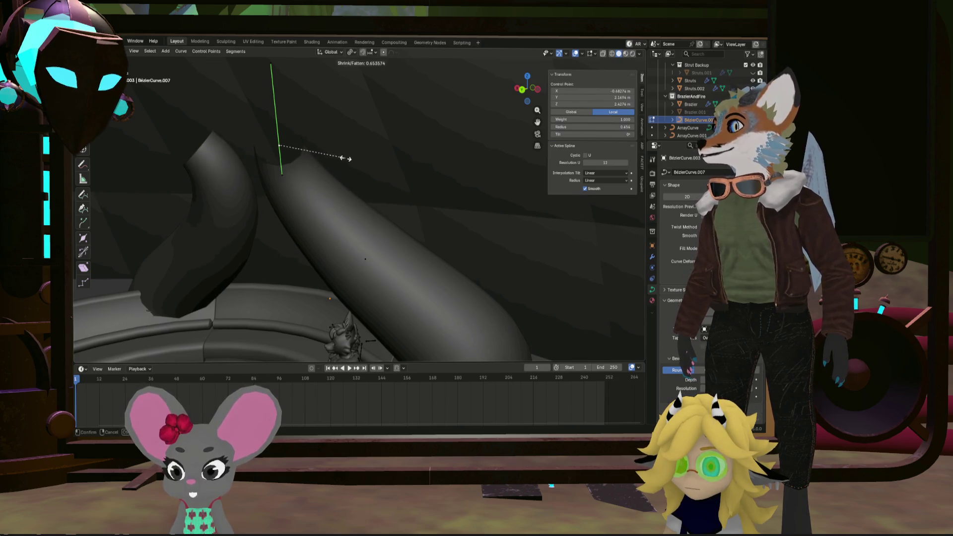
pyautogui.click(438, 258)
pyautogui.moveTo(436, 259); pyautogui.dragTo(379, 262, button='middle')
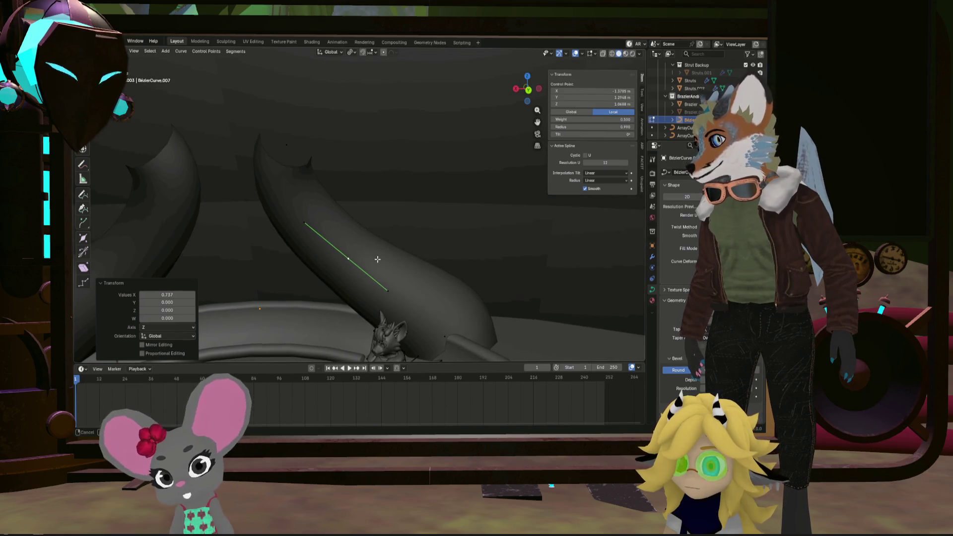
pyautogui.press('g')
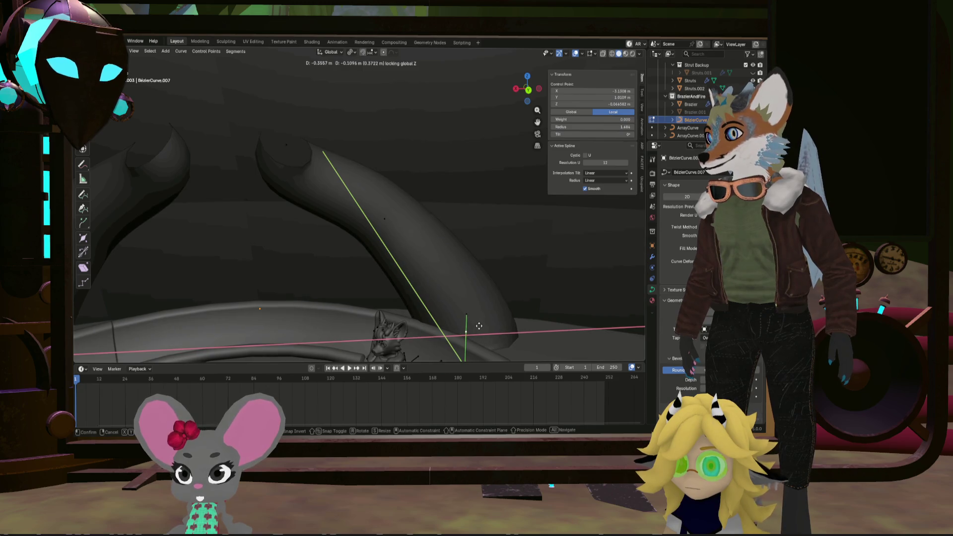
pyautogui.moveTo(479, 326); pyautogui.dragTo(393, 296, button='middle')
pyautogui.moveTo(375, 215)
pyautogui.mouseDown(button='middle')
pyautogui.moveTo(392, 260)
pyautogui.moveTo(417, 236)
pyautogui.mouseUp(button='middle')
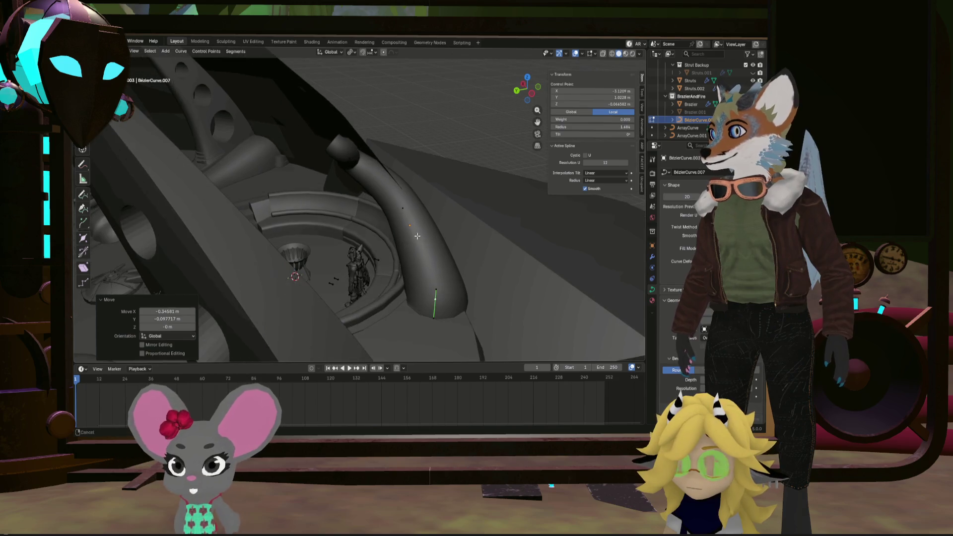
pyautogui.click(436, 288)
pyautogui.moveTo(436, 288)
pyautogui.mouseDown(button='middle')
pyautogui.moveTo(359, 239)
pyautogui.moveTo(379, 243)
pyautogui.moveTo(350, 252)
pyautogui.moveTo(458, 224)
pyautogui.moveTo(467, 231)
pyautogui.mouseUp(button='middle')
pyautogui.press('g')
pyautogui.click(341, 254)
# Move the right tube's end point upward toward the apex
pyautogui.press('g')
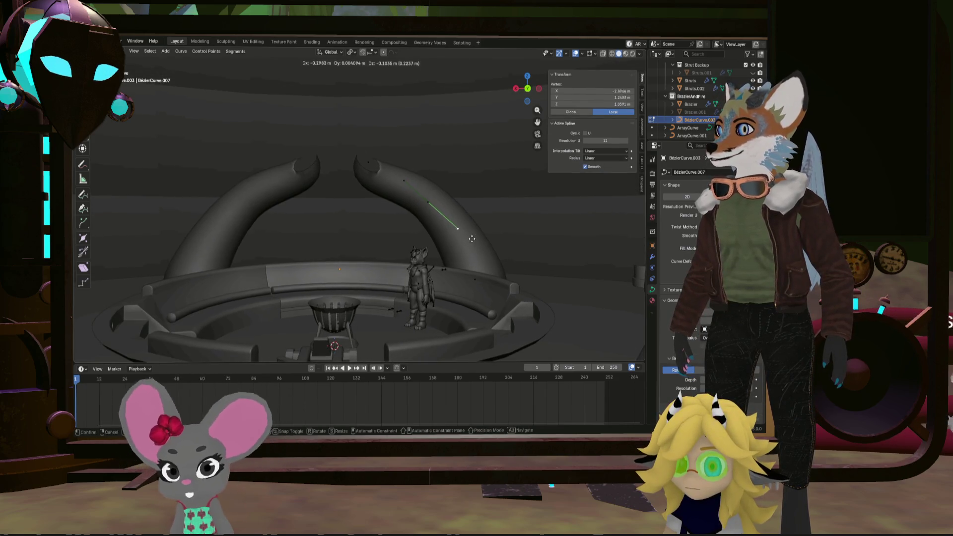
pyautogui.moveTo(395, 182); pyautogui.dragTo(381, 167, button='middle')
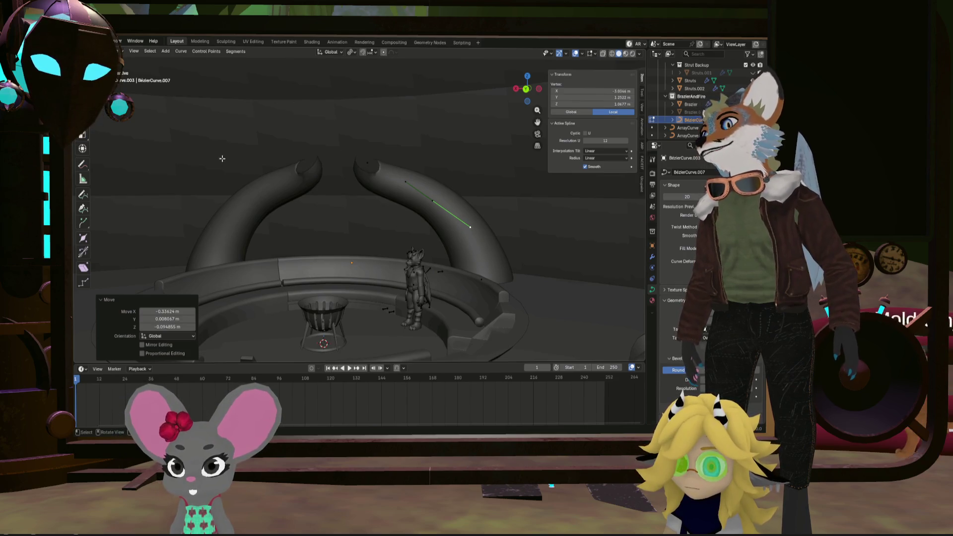
pyautogui.moveTo(222, 158); pyautogui.dragTo(309, 169, button='middle')
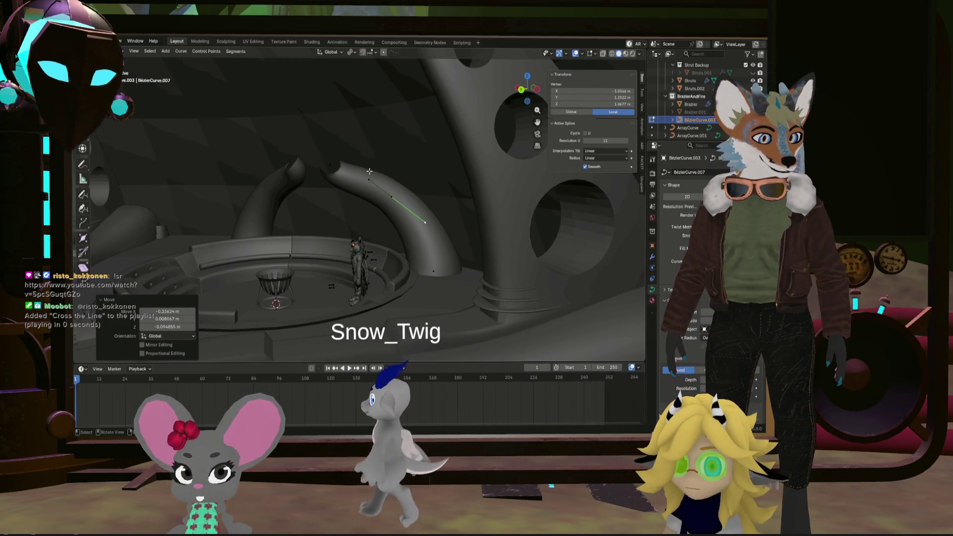
pyautogui.click(333, 164)
pyautogui.moveTo(333, 164); pyautogui.dragTo(376, 202, button='middle')
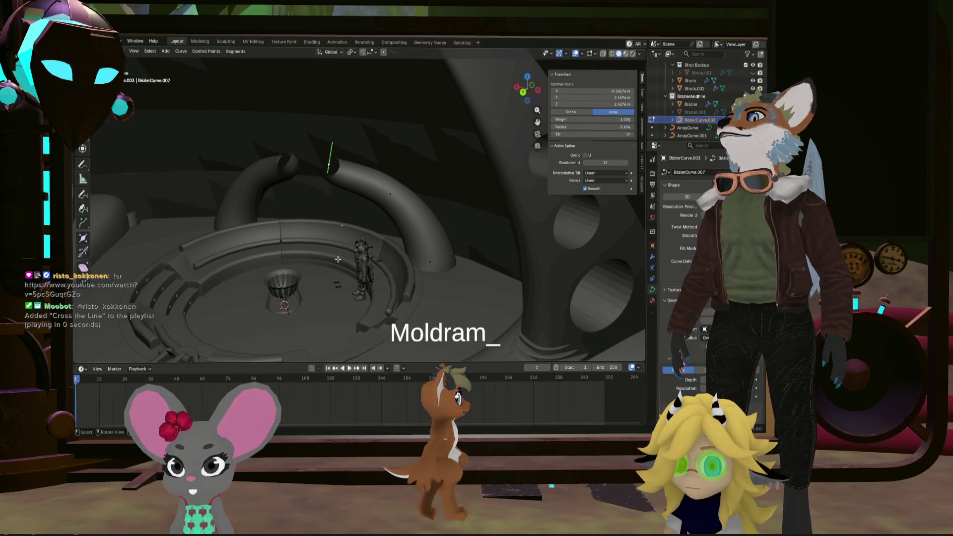
pyautogui.moveTo(283, 211); pyautogui.dragTo(346, 187, button='middle')
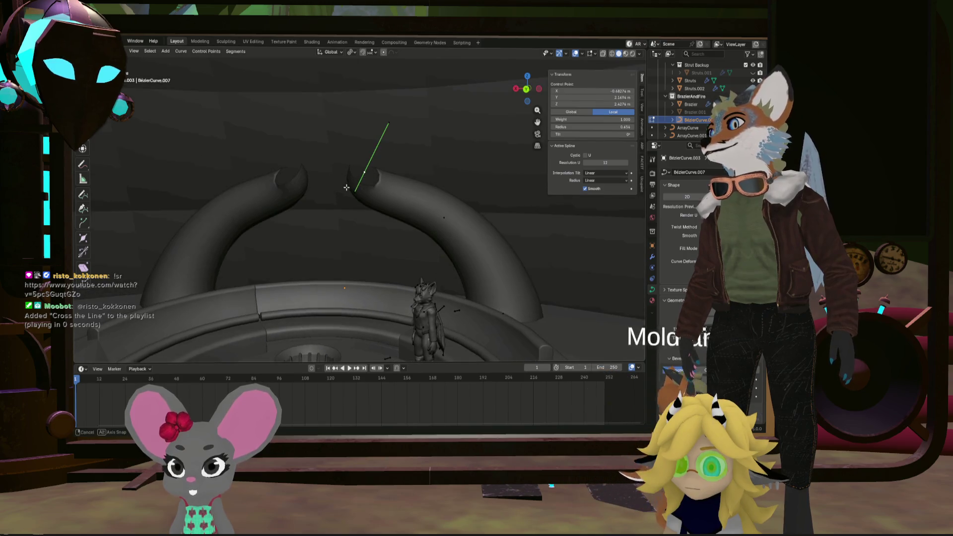
pyautogui.moveTo(396, 123); pyautogui.dragTo(377, 117, button='middle')
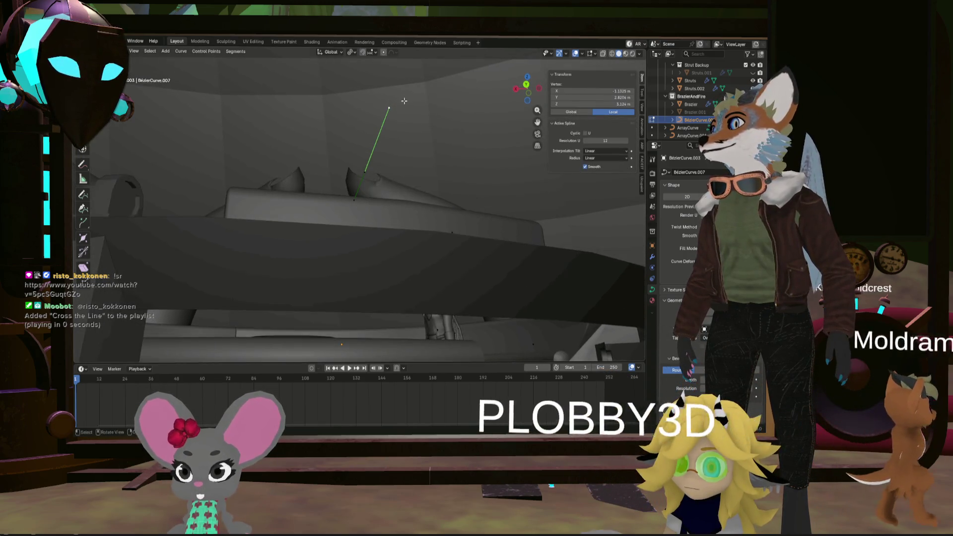
pyautogui.press('g')
pyautogui.click(260, 95)
pyautogui.moveTo(261, 96)
pyautogui.mouseDown(button='middle')
pyautogui.moveTo(313, 149)
pyautogui.moveTo(290, 189)
pyautogui.moveTo(387, 200)
pyautogui.moveTo(363, 171)
pyautogui.moveTo(415, 149)
pyautogui.moveTo(383, 212)
pyautogui.moveTo(403, 197)
pyautogui.moveTo(321, 211)
pyautogui.mouseUp(button='middle')
# Reposition two more control points along the tube to bend it toward its partner
pyautogui.click(362, 170)
pyautogui.click(390, 144)
pyautogui.press('g')
pyautogui.click(407, 179)
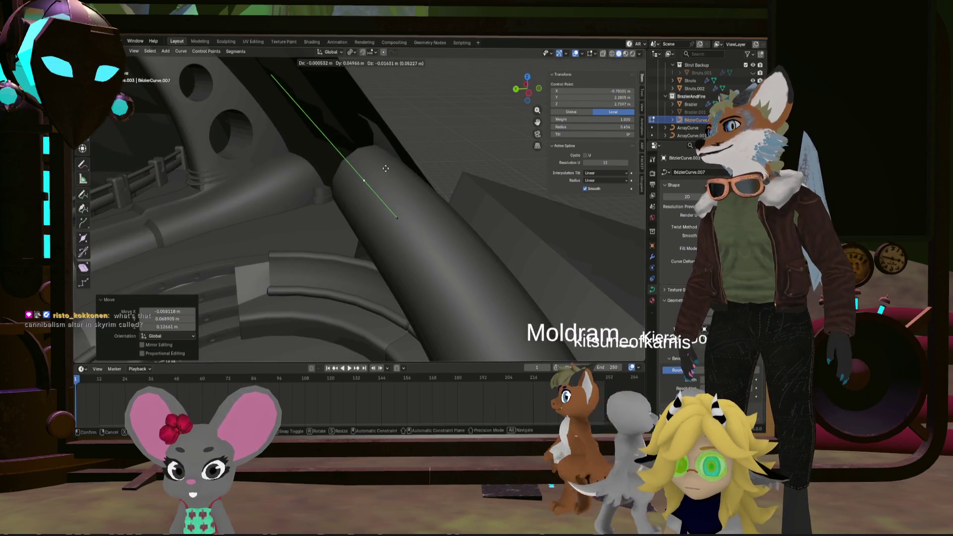
pyautogui.click(386, 168)
pyautogui.moveTo(385, 168)
pyautogui.mouseDown(button='middle')
pyautogui.moveTo(399, 118)
pyautogui.moveTo(403, 164)
pyautogui.moveTo(348, 140)
pyautogui.moveTo(398, 138)
pyautogui.moveTo(446, 188)
pyautogui.moveTo(511, 228)
pyautogui.moveTo(495, 258)
pyautogui.mouseUp(button='middle')
pyautogui.click(403, 164)
pyautogui.press('g')
pyautogui.click(405, 156)
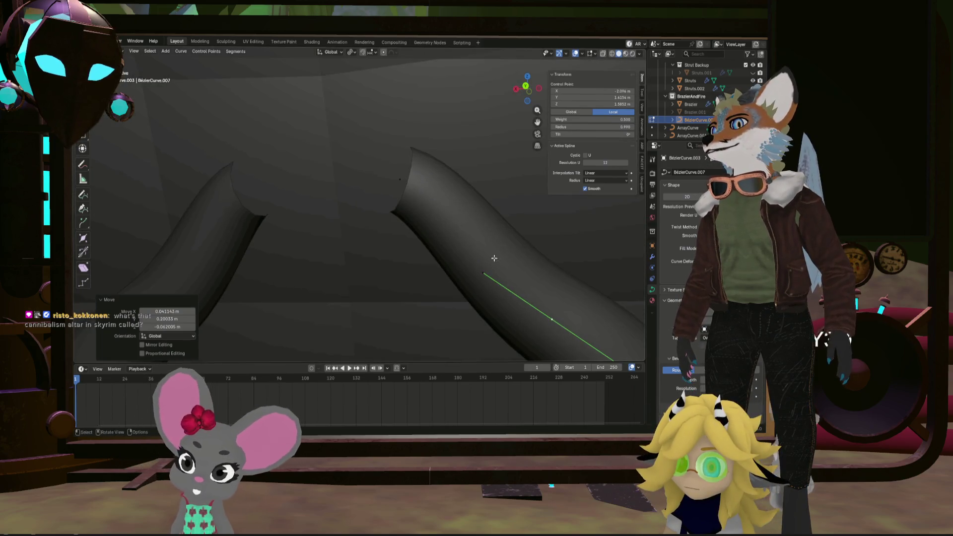
# Select a nearby handle, inspect the bent tube from above, then deselect and start another move
pyautogui.click(486, 264)
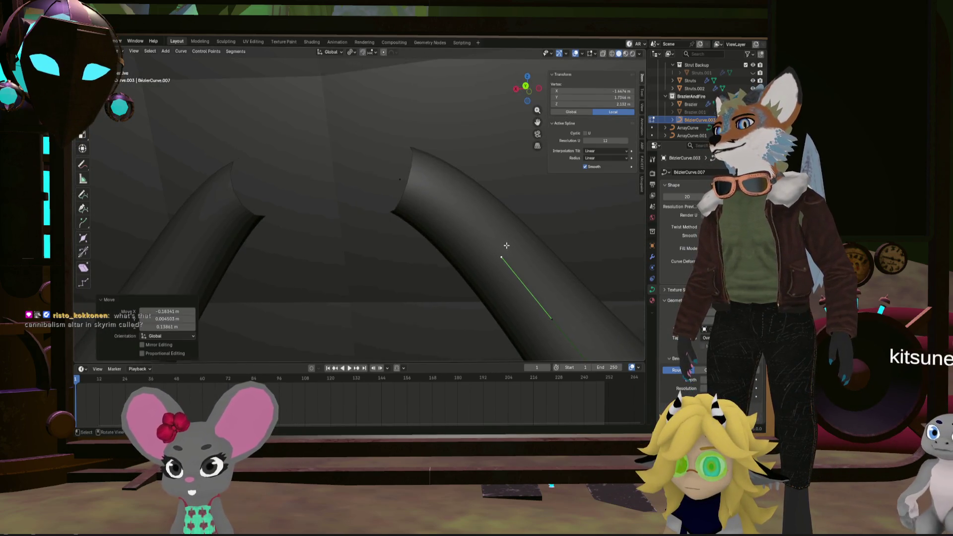
pyautogui.scroll(-10, 507, 245)
pyautogui.moveTo(506, 245); pyautogui.dragTo(402, 250, button='middle')
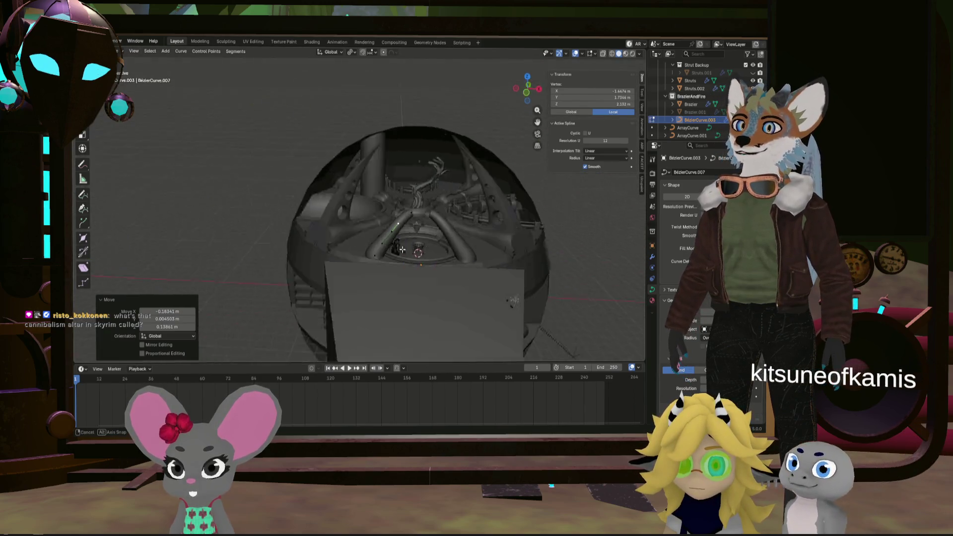
pyautogui.scroll(10, 472, 222)
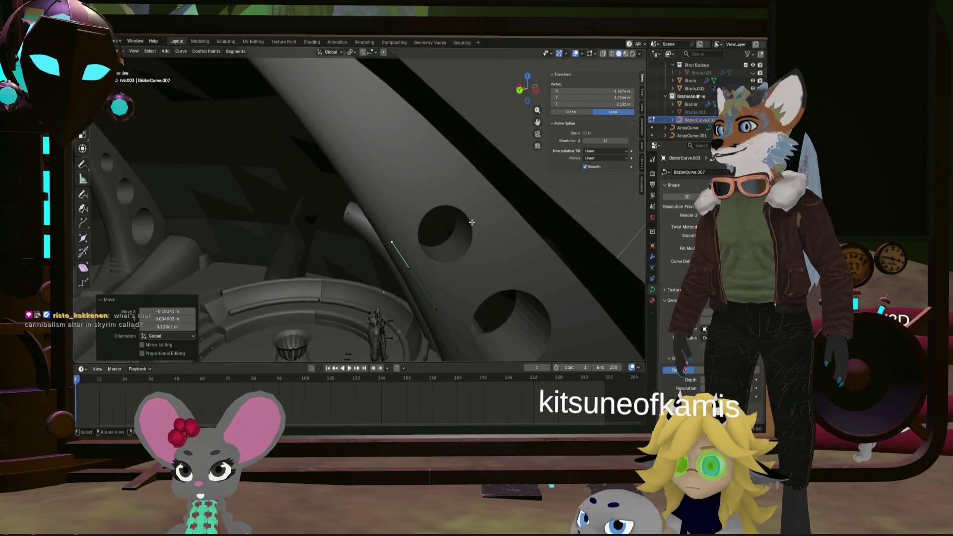
pyautogui.moveTo(471, 221)
pyautogui.mouseDown(button='middle')
pyautogui.moveTo(215, 200)
pyautogui.moveTo(190, 185)
pyautogui.mouseUp(button='middle')
pyautogui.click(356, 247)
pyautogui.moveTo(356, 248)
pyautogui.mouseDown(button='middle')
pyautogui.moveTo(348, 252)
pyautogui.moveTo(396, 264)
pyautogui.moveTo(457, 260)
pyautogui.moveTo(384, 237)
pyautogui.moveTo(395, 220)
pyautogui.moveTo(378, 242)
pyautogui.moveTo(398, 216)
pyautogui.moveTo(338, 215)
pyautogui.mouseUp(button='middle')
pyautogui.press('g')
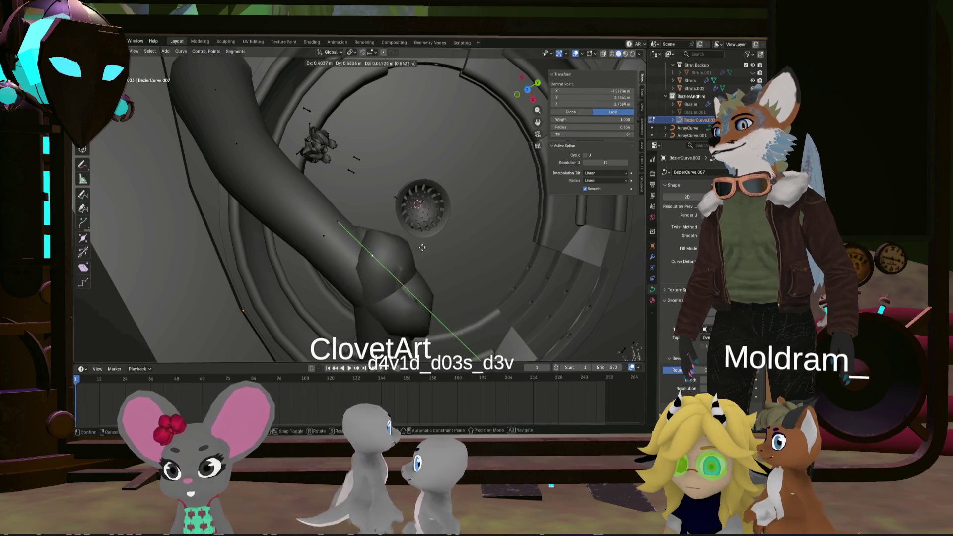
# Cancel the pending move, reshape a control point, and reposition the curve's other endpoint
pyautogui.rightClick(501, 217)
pyautogui.moveTo(500, 217)
pyautogui.mouseDown(button='middle')
pyautogui.moveTo(556, 262)
pyautogui.moveTo(486, 232)
pyautogui.moveTo(388, 232)
pyautogui.mouseUp(button='middle')
pyautogui.scroll(4, 507, 230)
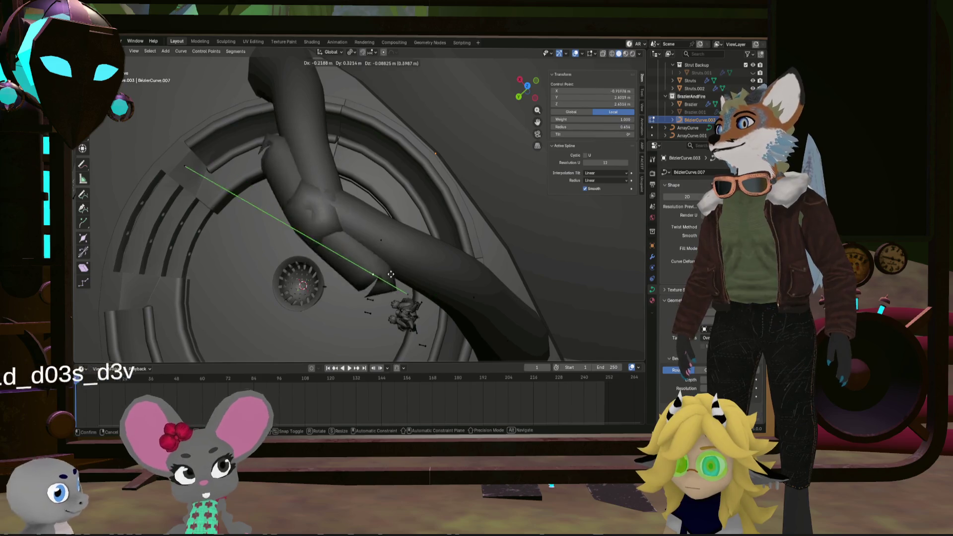
pyautogui.moveTo(391, 274); pyautogui.dragTo(258, 217)
pyautogui.moveTo(396, 157); pyautogui.dragTo(333, 240)
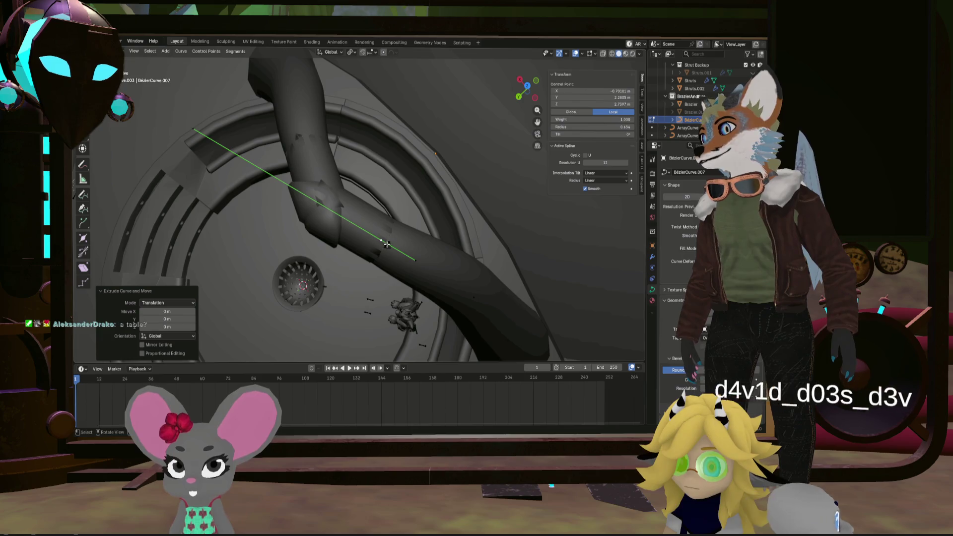
pyautogui.click(196, 131)
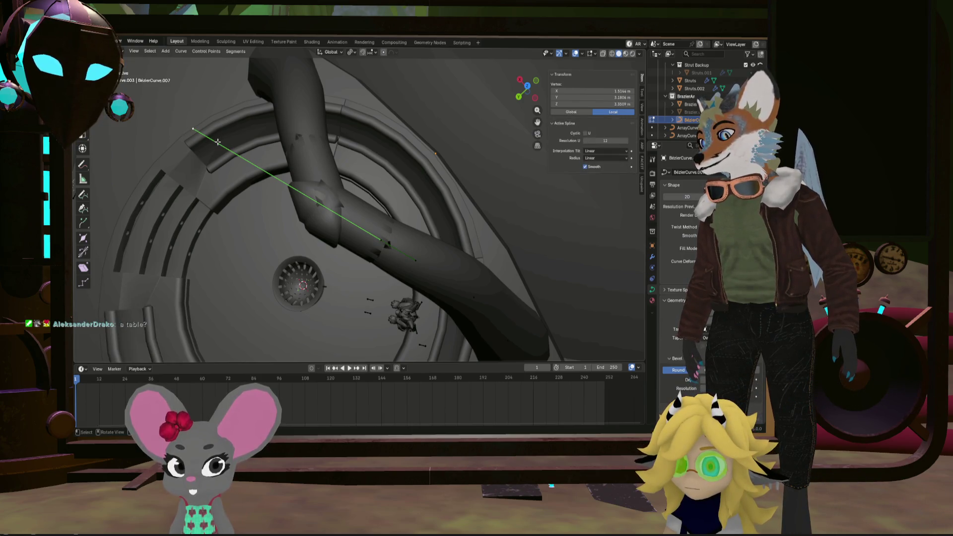
pyautogui.press('g')
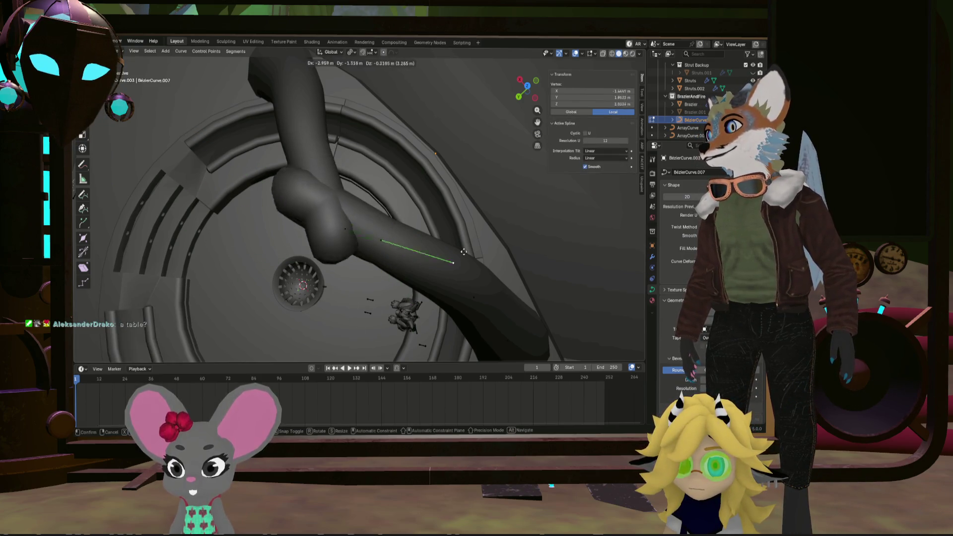
pyautogui.click(423, 206)
# Extrude new curve points from the tube end and adjust their positions
pyautogui.press('e')
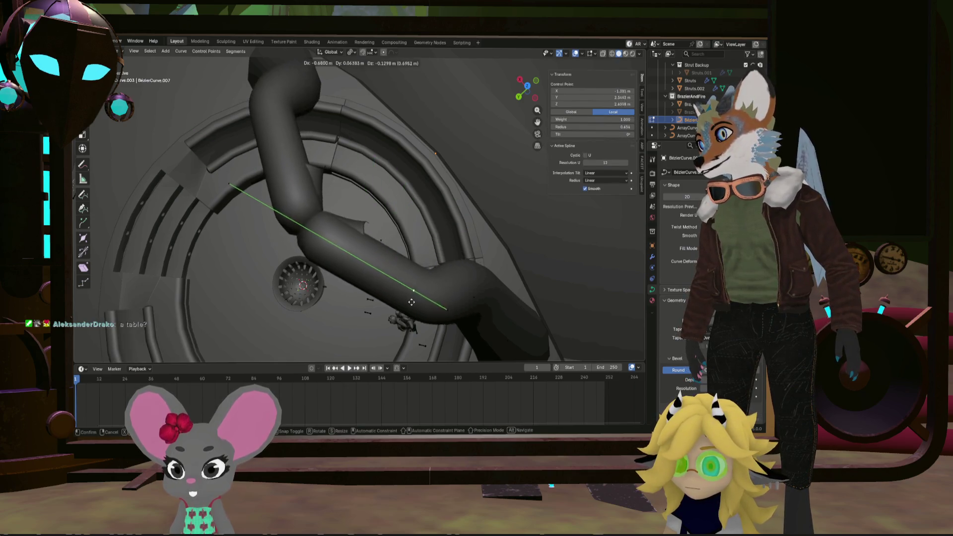
pyautogui.click(380, 242)
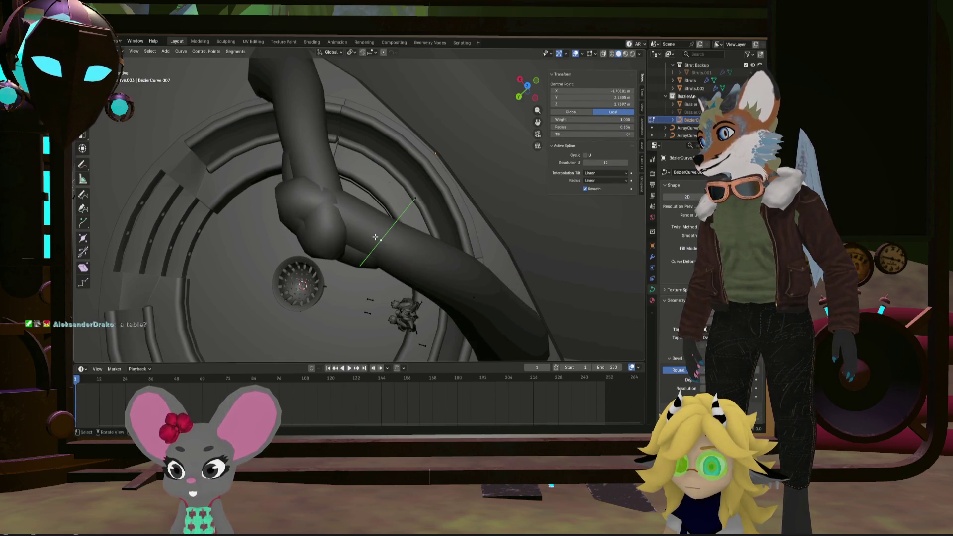
pyautogui.press('g')
pyautogui.click(418, 254)
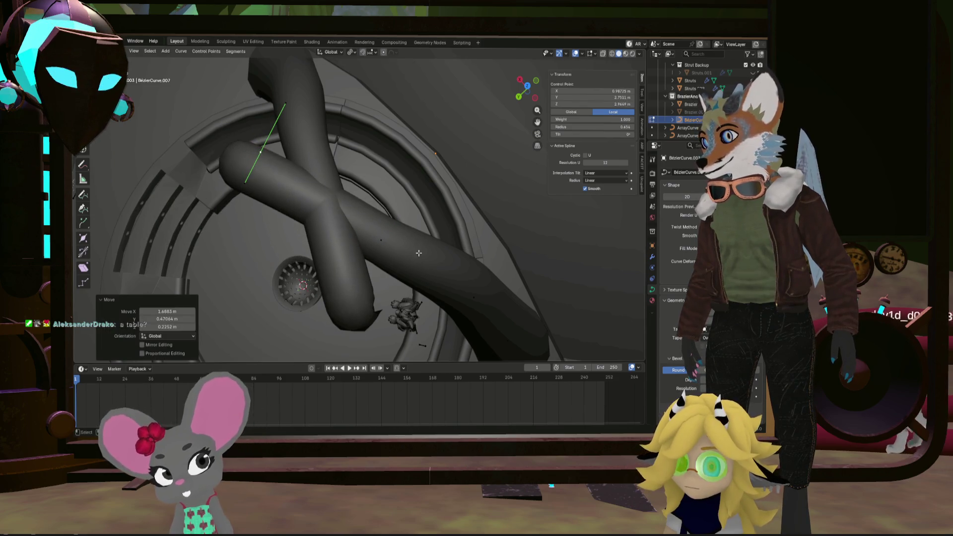
pyautogui.click(375, 239)
pyautogui.press('e')
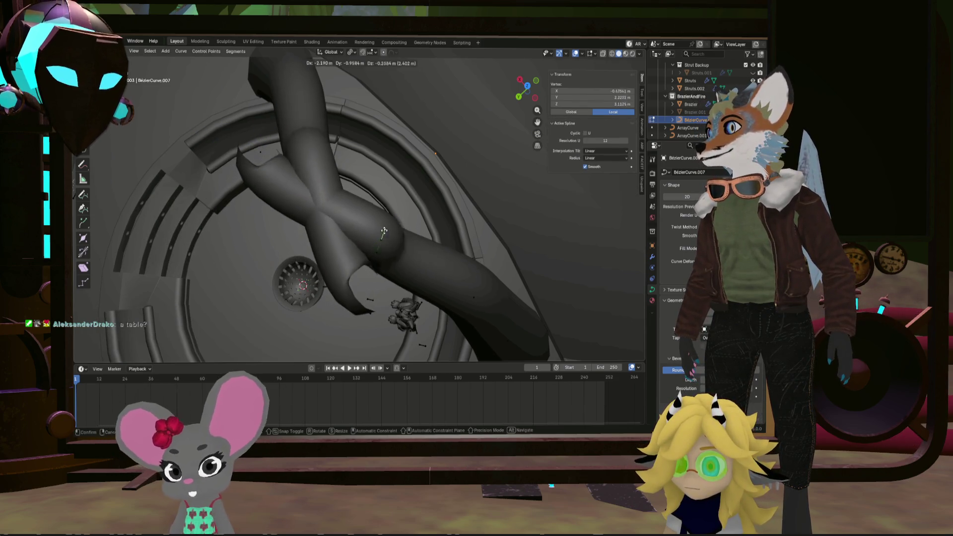
pyautogui.click(365, 232)
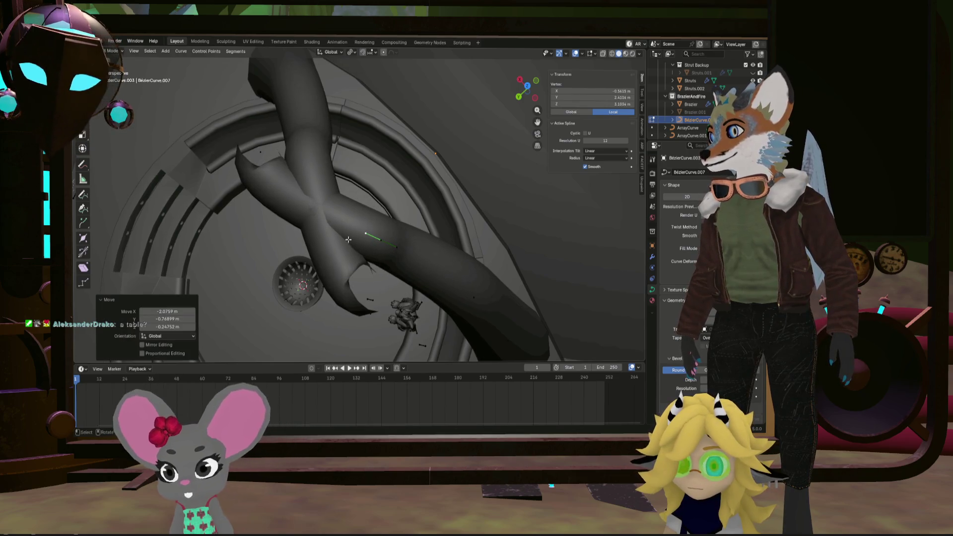
# Move a control point to curl the tube end downward, checking from top and side views
pyautogui.click(372, 298)
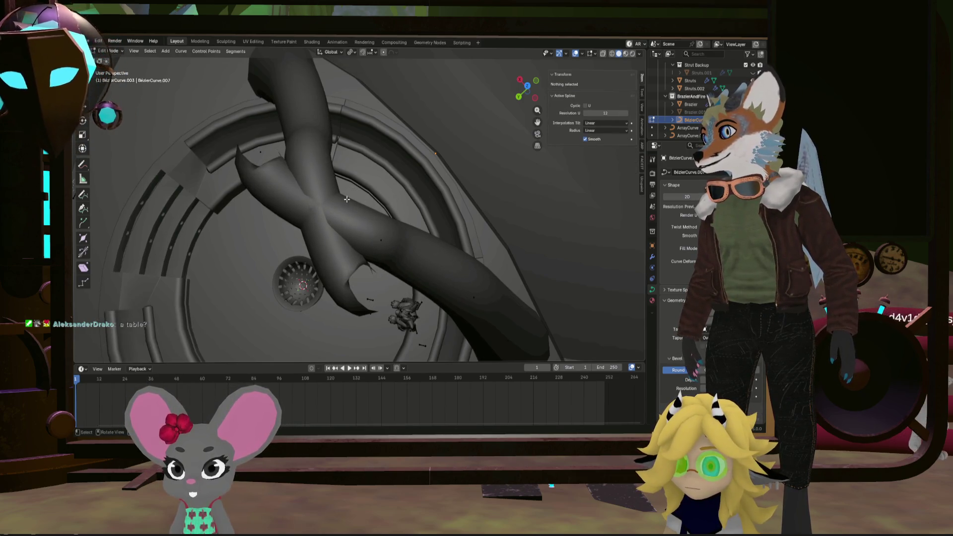
pyautogui.click(329, 253)
pyautogui.moveTo(329, 253)
pyautogui.mouseDown(button='middle')
pyautogui.moveTo(373, 263)
pyautogui.moveTo(355, 286)
pyautogui.mouseUp(button='middle')
pyautogui.moveTo(413, 128)
pyautogui.mouseDown(button='middle')
pyautogui.moveTo(407, 155)
pyautogui.moveTo(426, 202)
pyautogui.mouseUp(button='middle')
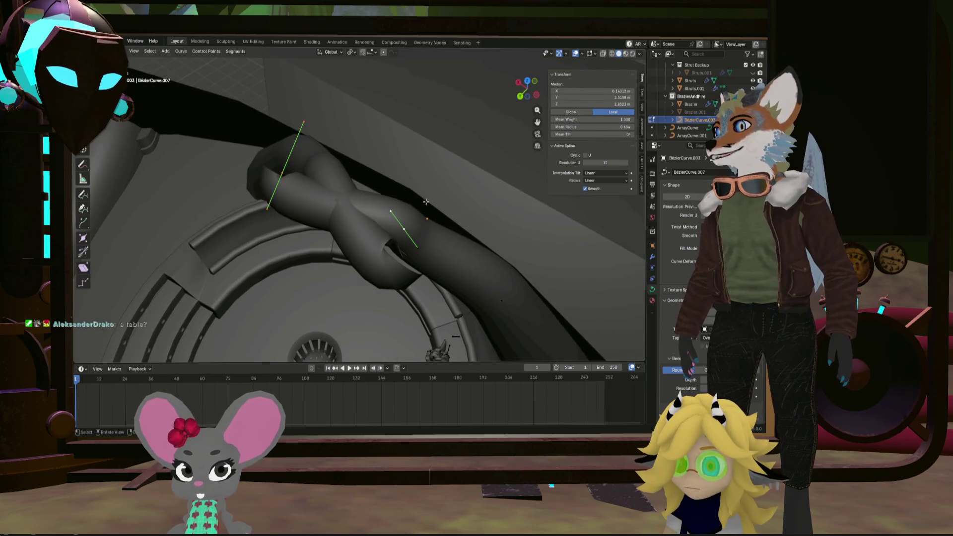
pyautogui.moveTo(301, 185); pyautogui.dragTo(283, 181, button='middle')
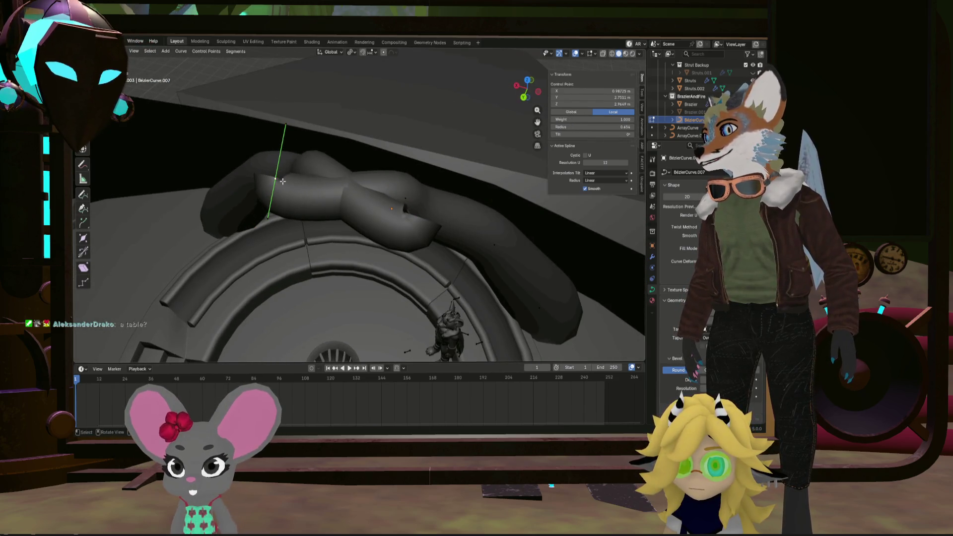
pyautogui.moveTo(282, 182)
pyautogui.mouseDown()
pyautogui.moveTo(434, 192)
pyautogui.moveTo(397, 204)
pyautogui.mouseUp()
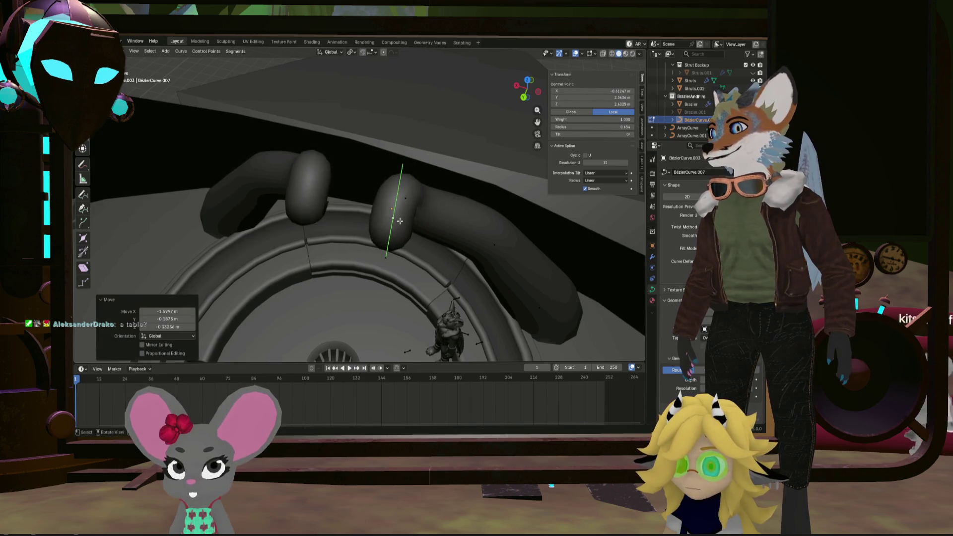
pyautogui.moveTo(397, 204)
pyautogui.mouseDown(button='middle')
pyautogui.moveTo(337, 189)
pyautogui.moveTo(462, 203)
pyautogui.mouseUp(button='middle')
pyautogui.click(462, 203)
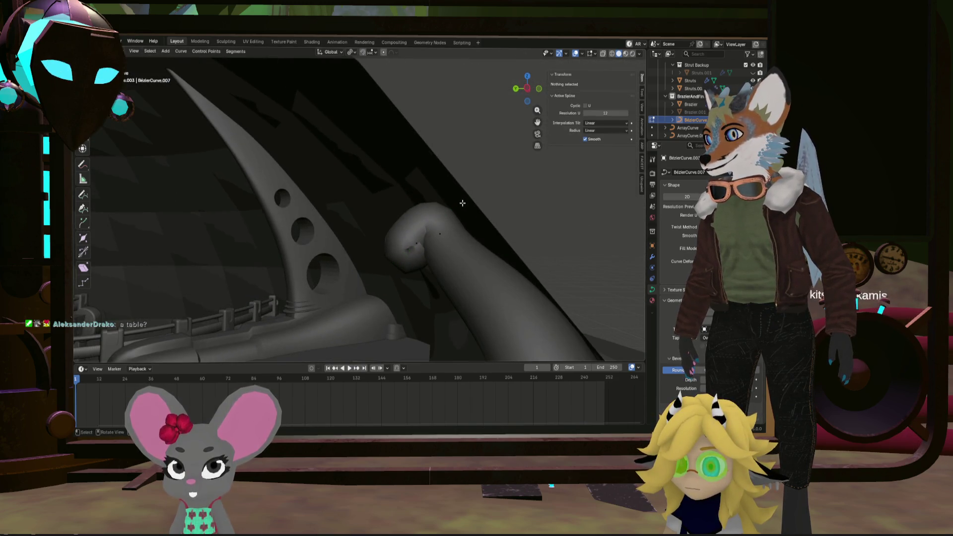
# Select the tube's end control point and drag its handle to reshape the curve
pyautogui.click(421, 237)
pyautogui.moveTo(473, 206); pyautogui.dragTo(364, 303)
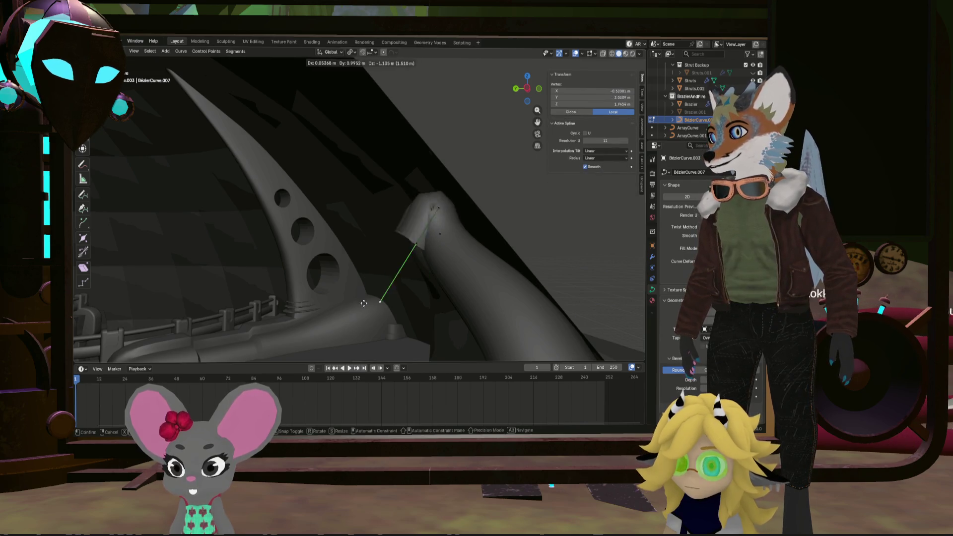
pyautogui.moveTo(344, 200); pyautogui.dragTo(348, 197)
pyautogui.moveTo(348, 198); pyautogui.dragTo(424, 212, button='middle')
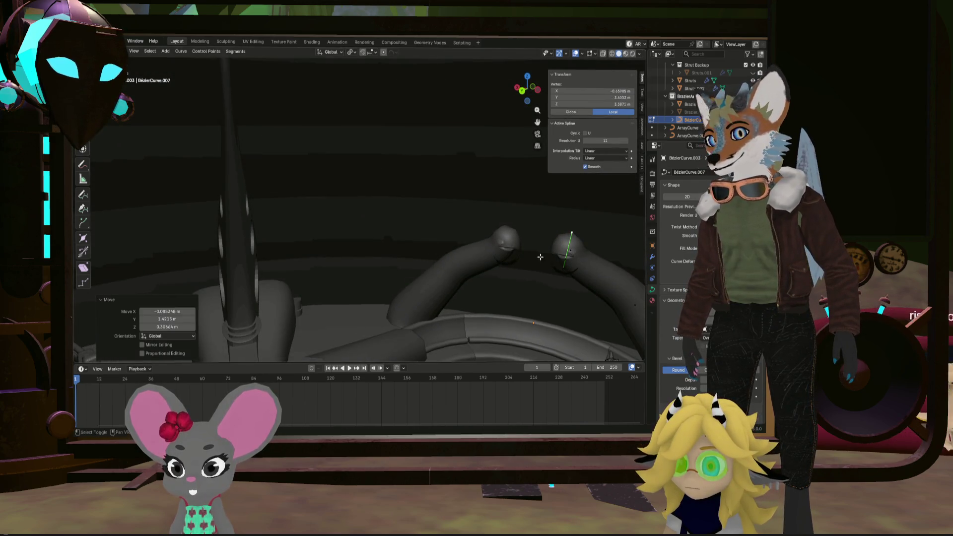
pyautogui.moveTo(540, 256)
pyautogui.mouseDown(button='middle')
pyautogui.moveTo(492, 250)
pyautogui.moveTo(457, 229)
pyautogui.mouseUp(button='middle')
pyautogui.scroll(3, 499, 250)
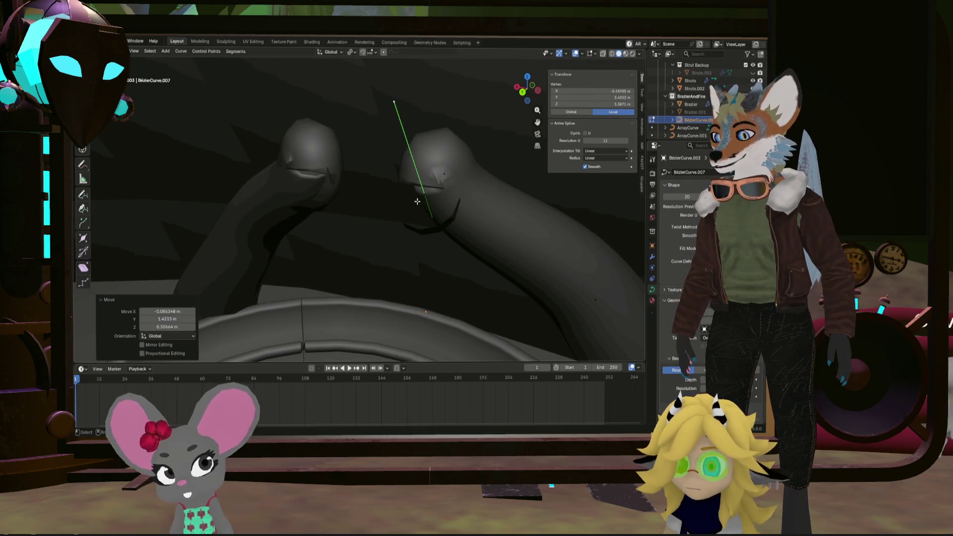
# Move the right arm's end point so both tube ends rise side by side at the apex
pyautogui.moveTo(417, 201); pyautogui.dragTo(447, 177)
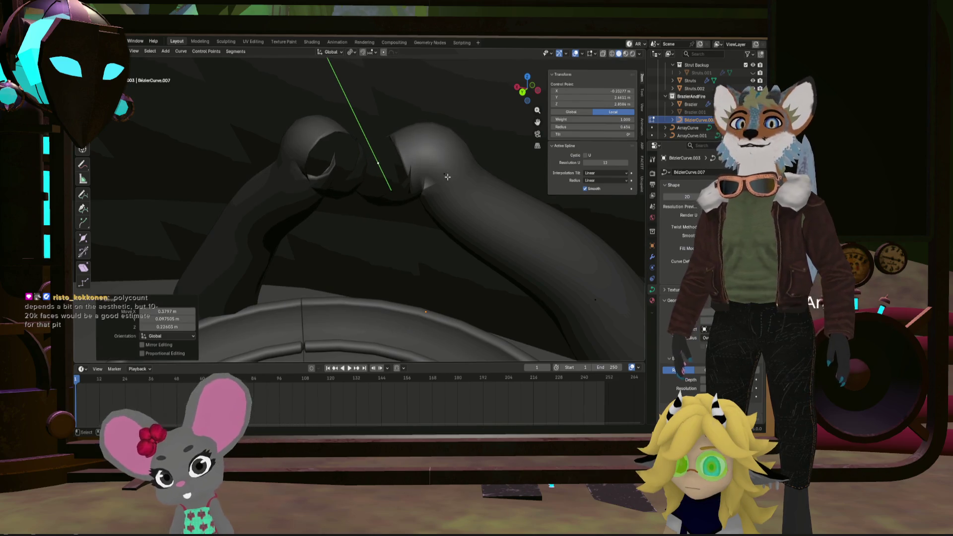
pyautogui.moveTo(447, 177)
pyautogui.mouseDown(button='middle')
pyautogui.moveTo(400, 311)
pyautogui.moveTo(420, 229)
pyautogui.moveTo(405, 234)
pyautogui.moveTo(394, 279)
pyautogui.moveTo(409, 250)
pyautogui.mouseUp(button='middle')
pyautogui.press('g')
pyautogui.press('g')
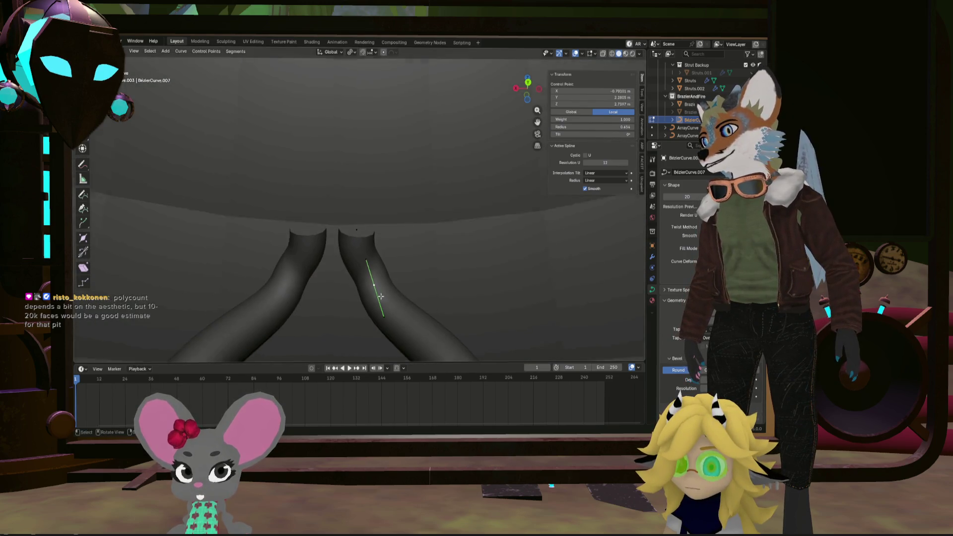
pyautogui.moveTo(378, 286)
pyautogui.mouseDown(button='middle')
pyautogui.moveTo(426, 212)
pyautogui.moveTo(389, 234)
pyautogui.moveTo(385, 270)
pyautogui.moveTo(404, 207)
pyautogui.moveTo(400, 270)
pyautogui.moveTo(390, 233)
pyautogui.moveTo(419, 268)
pyautogui.moveTo(404, 249)
pyautogui.mouseUp(button='middle')
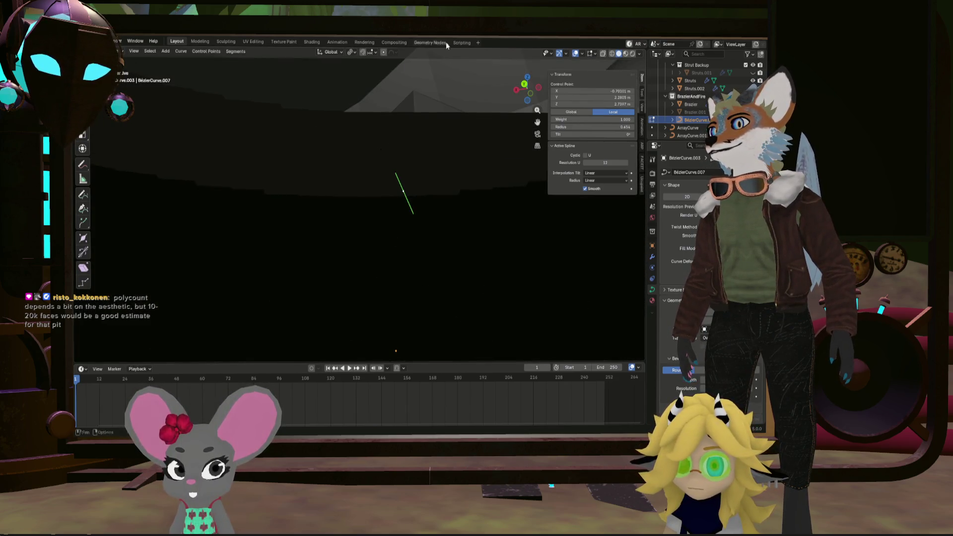
pyautogui.moveTo(444, 118)
pyautogui.mouseDown(button='middle')
pyautogui.moveTo(431, 174)
pyautogui.moveTo(387, 209)
pyautogui.moveTo(378, 237)
pyautogui.moveTo(385, 284)
pyautogui.moveTo(432, 334)
pyautogui.moveTo(378, 225)
pyautogui.mouseUp(button='middle')
pyautogui.click(362, 248)
# Move a handle and control point, then reposition the opposite handle of the curve point
pyautogui.press('g')
pyautogui.click(384, 234)
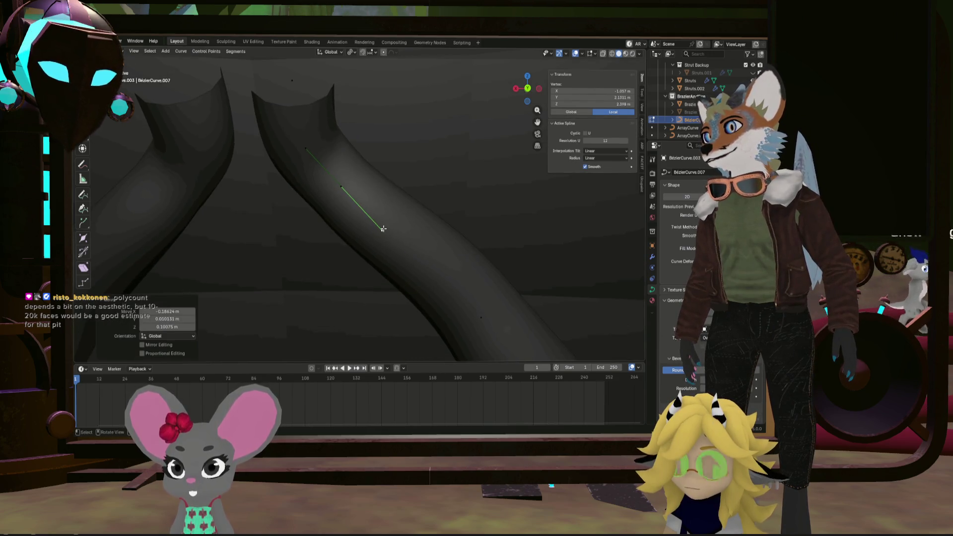
pyautogui.click(341, 187)
pyautogui.press('g')
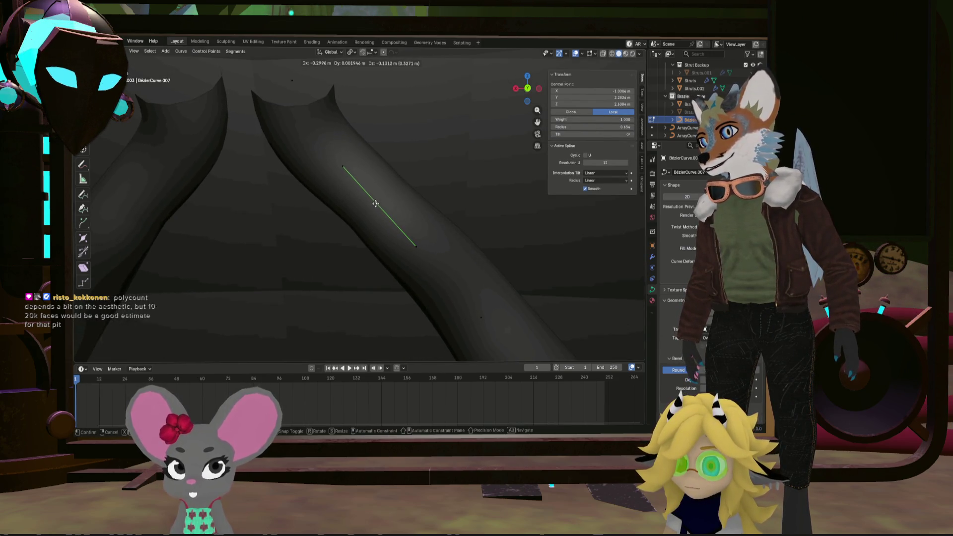
pyautogui.click(375, 204)
pyautogui.moveTo(376, 203)
pyautogui.mouseDown(button='middle')
pyautogui.moveTo(349, 159)
pyautogui.moveTo(383, 209)
pyautogui.mouseUp(button='middle')
pyautogui.click(362, 174)
pyautogui.click(444, 226)
pyautogui.press('g')
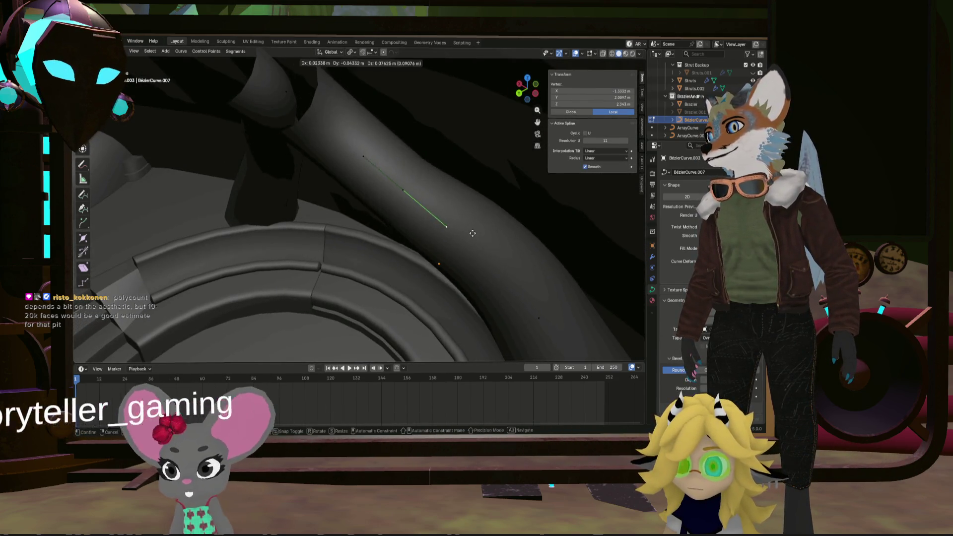
pyautogui.click(472, 233)
# Raise the tube's middle control point twice and adjust another point to smooth the arch
pyautogui.click(406, 190)
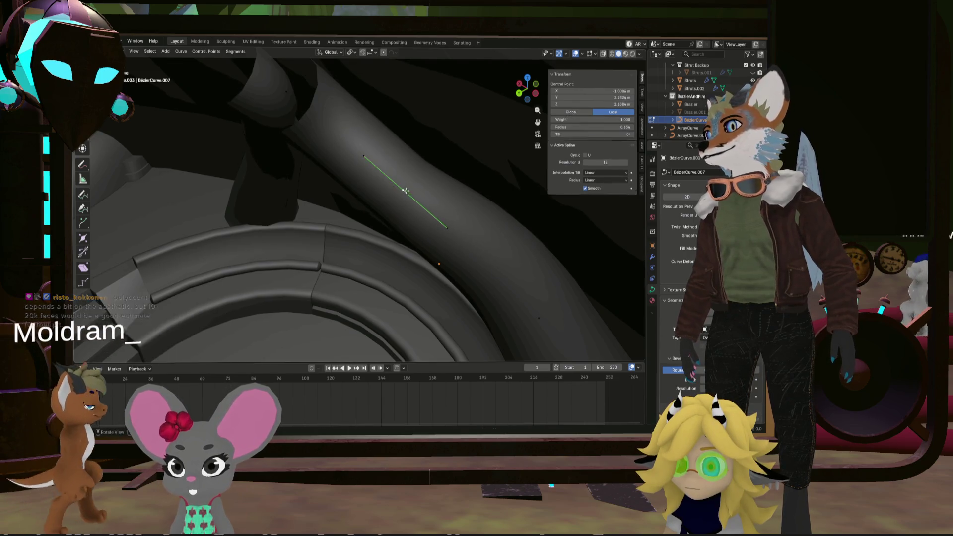
pyautogui.press('g')
pyautogui.click(400, 181)
pyautogui.moveTo(399, 181)
pyautogui.mouseDown(button='middle')
pyautogui.moveTo(385, 166)
pyautogui.moveTo(386, 141)
pyautogui.moveTo(414, 196)
pyautogui.mouseUp(button='middle')
pyautogui.press('g')
pyautogui.click(385, 158)
pyautogui.click(421, 204)
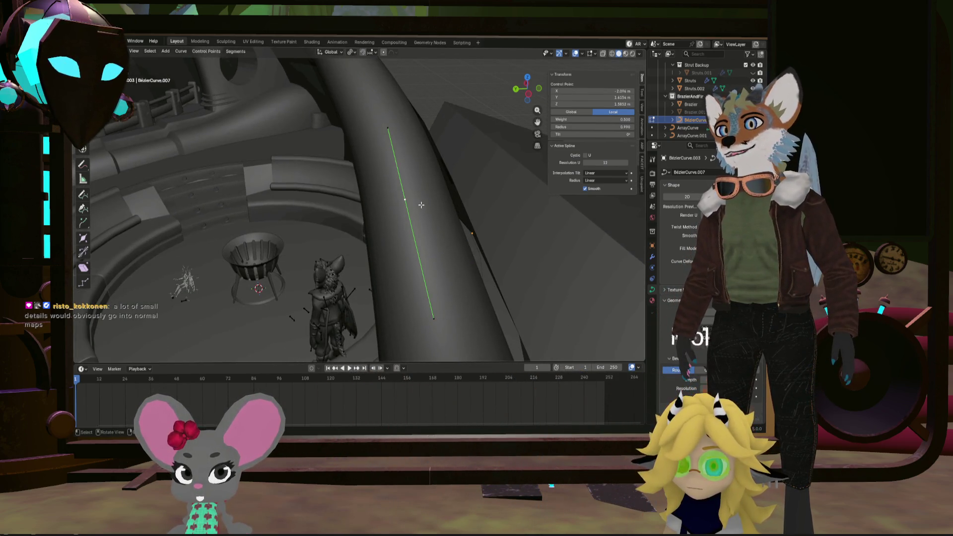
pyautogui.click(425, 209)
pyautogui.scroll(3, 332, 149)
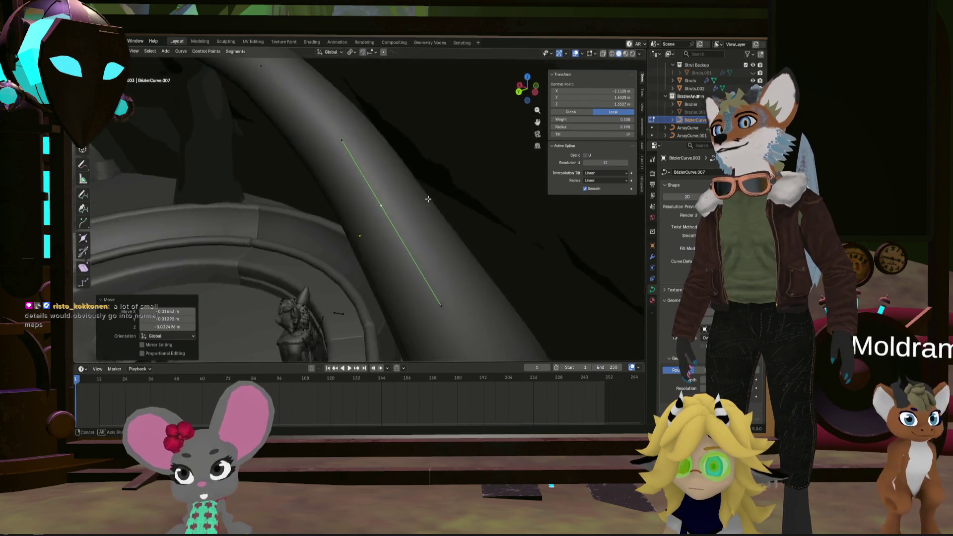
# Move the control point's handles to reshape the segment, then start moving the top control point
pyautogui.click(332, 149)
pyautogui.press('g')
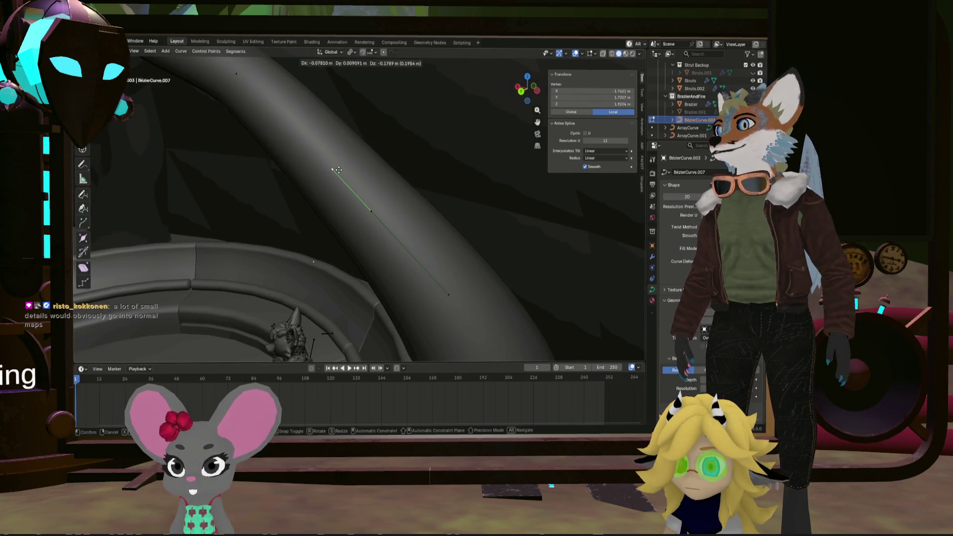
pyautogui.click(427, 278)
pyautogui.press('g')
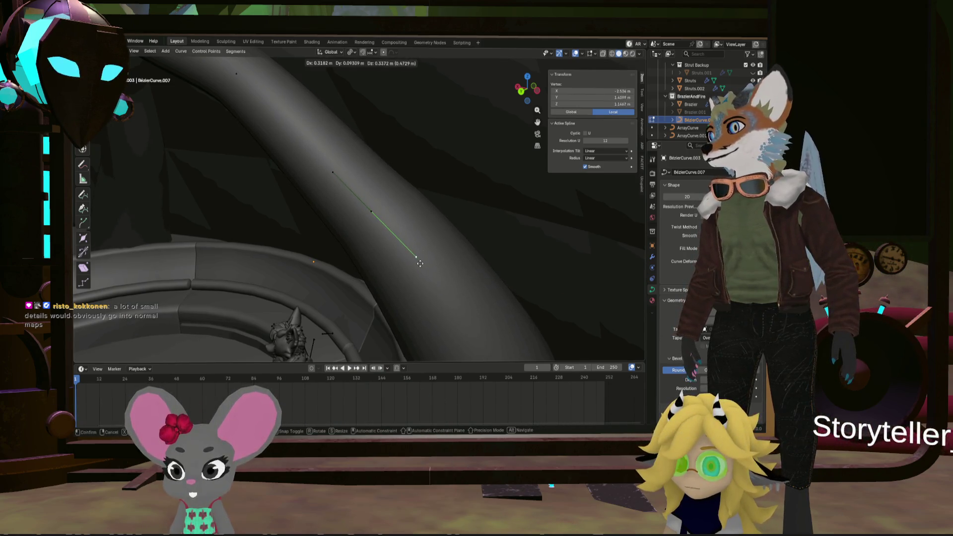
pyautogui.click(419, 263)
pyautogui.moveTo(420, 263)
pyautogui.mouseDown(button='middle')
pyautogui.moveTo(332, 199)
pyautogui.moveTo(407, 210)
pyautogui.moveTo(483, 147)
pyautogui.moveTo(472, 142)
pyautogui.moveTo(480, 141)
pyautogui.moveTo(465, 156)
pyautogui.moveTo(481, 159)
pyautogui.moveTo(469, 144)
pyautogui.mouseUp(button='middle')
pyautogui.click(482, 145)
pyautogui.scroll(3, 464, 149)
pyautogui.press('g')
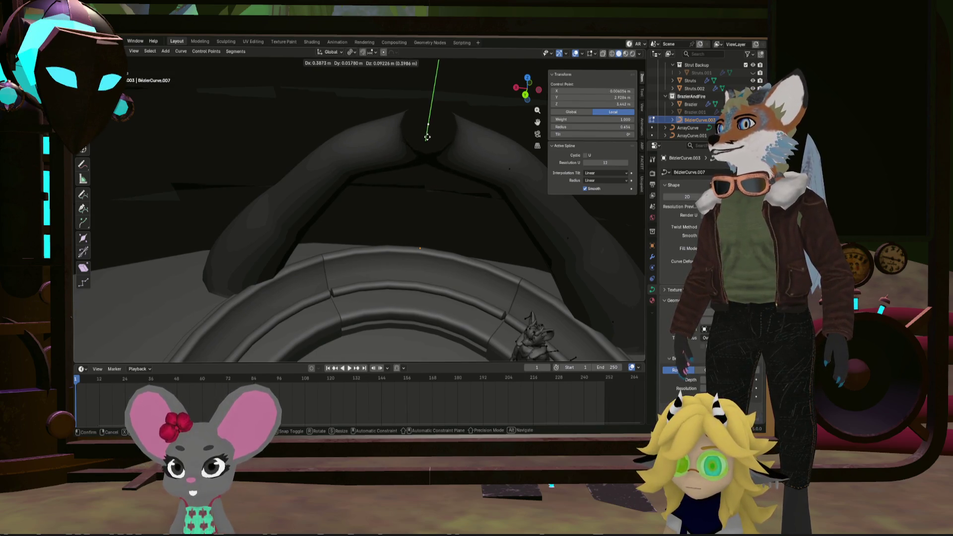
# Confirm the top control point's position and check the curve's Mirror modifier settings
pyautogui.click(426, 137)
pyautogui.moveTo(426, 136)
pyautogui.mouseDown(button='middle')
pyautogui.moveTo(378, 112)
pyautogui.moveTo(412, 268)
pyautogui.moveTo(421, 266)
pyautogui.moveTo(398, 262)
pyautogui.moveTo(494, 214)
pyautogui.mouseUp(button='middle')
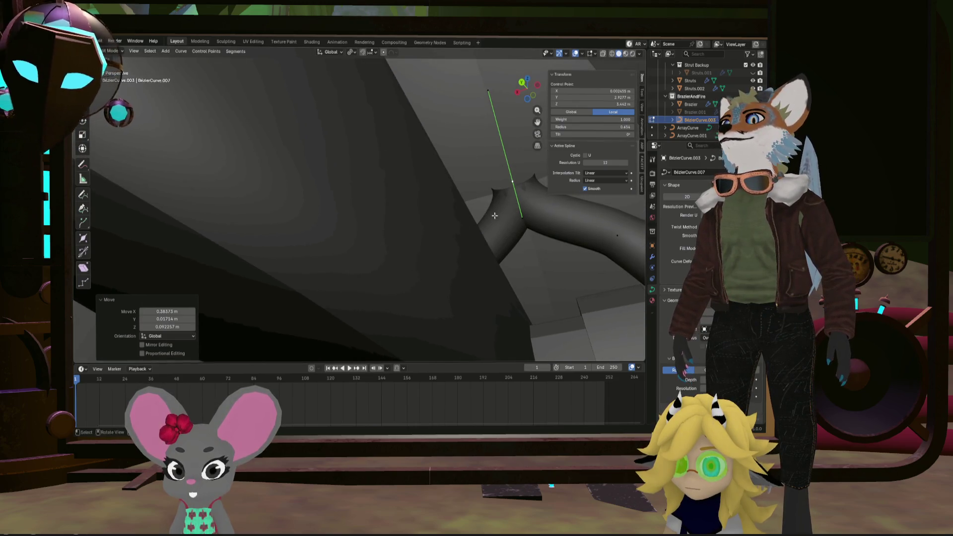
pyautogui.click(522, 171)
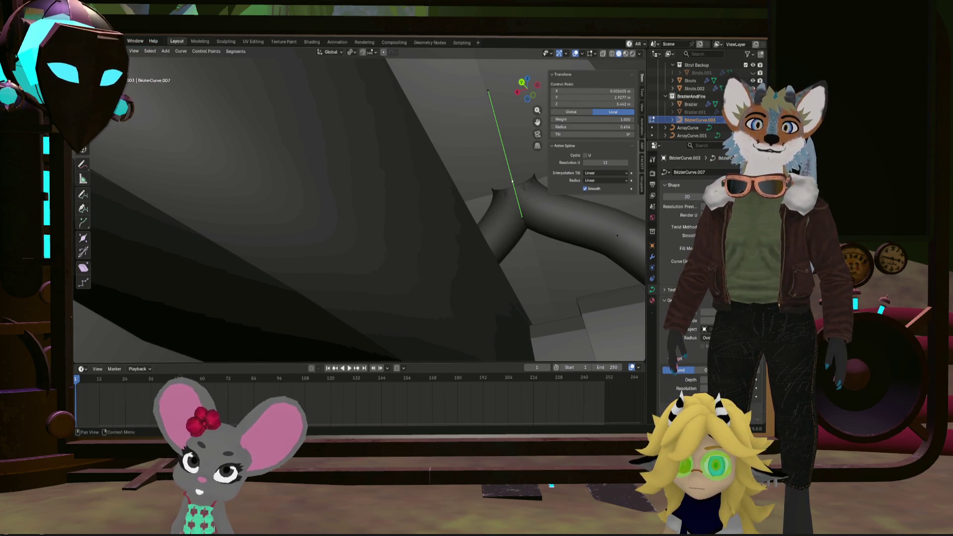
pyautogui.click(652, 256)
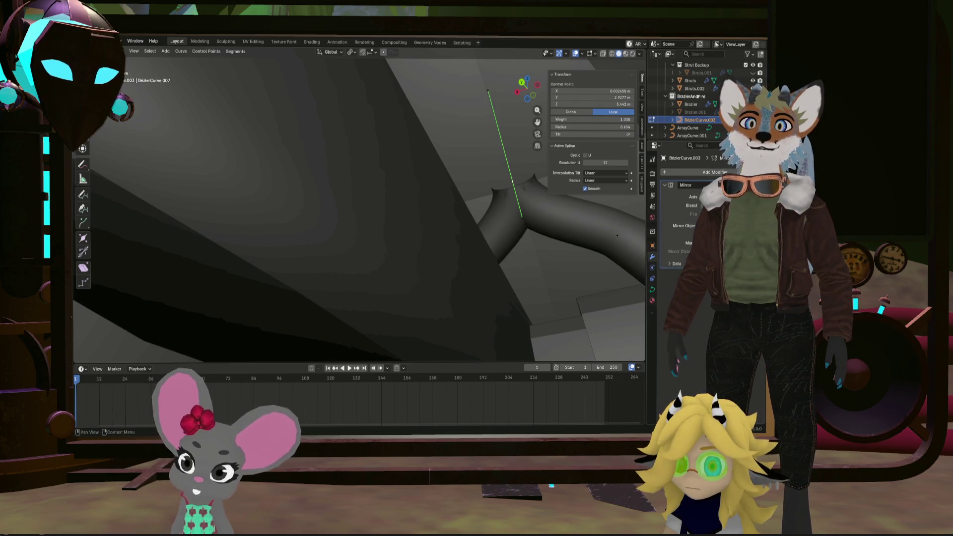
# Move the apex control point so the mirrored tubes meet, then nudge it higher
pyautogui.press('g')
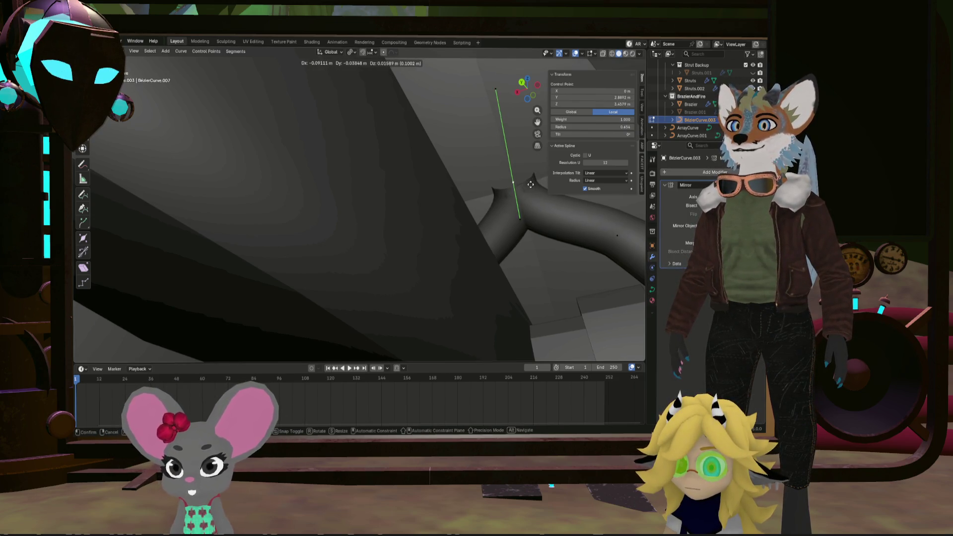
pyautogui.click(528, 185)
pyautogui.moveTo(528, 185); pyautogui.dragTo(507, 172, button='middle')
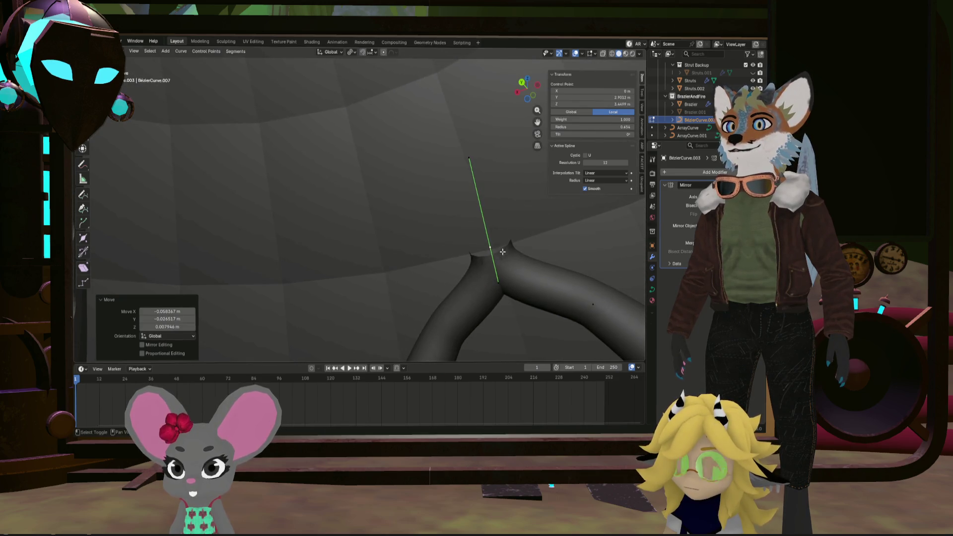
pyautogui.press('g')
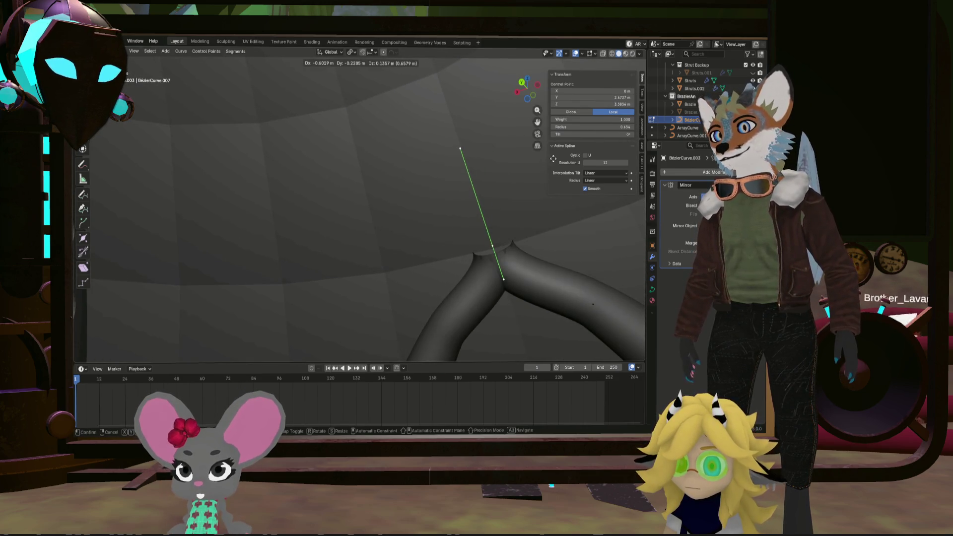
pyautogui.click(514, 218)
pyautogui.moveTo(514, 219)
pyautogui.mouseDown(button='middle')
pyautogui.moveTo(530, 261)
pyautogui.moveTo(475, 164)
pyautogui.moveTo(480, 154)
pyautogui.mouseUp(button='middle')
pyautogui.moveTo(457, 124)
pyautogui.mouseDown(button='middle')
pyautogui.moveTo(452, 149)
pyautogui.moveTo(431, 132)
pyautogui.mouseUp(button='middle')
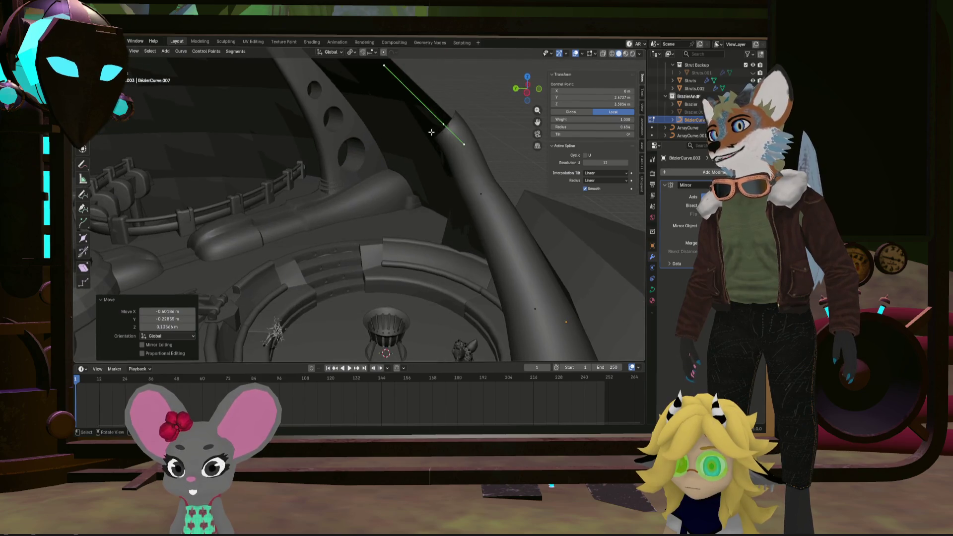
# Reposition the apex point twice more, ending about 0.204 m X, -0.061 m Y, 0.109 m Z
pyautogui.press('g')
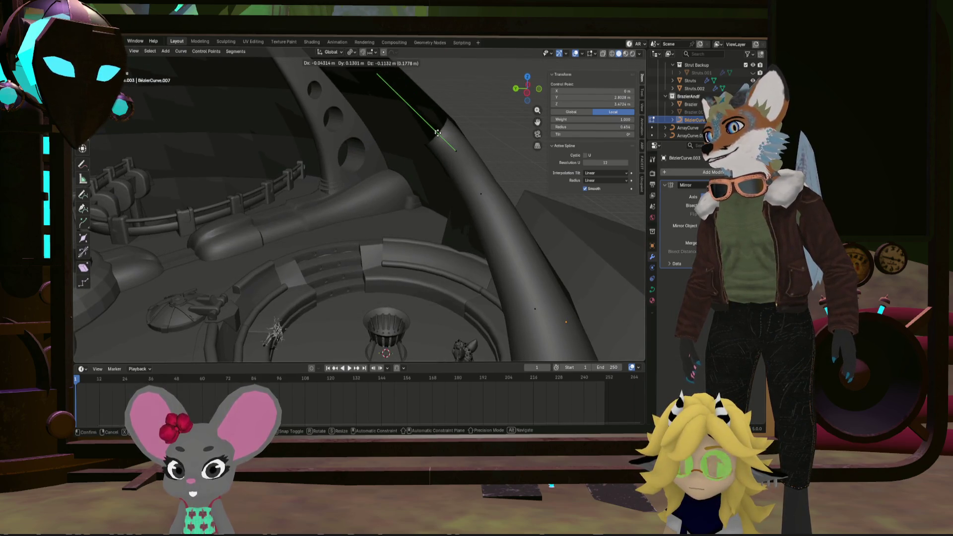
pyautogui.click(437, 133)
pyautogui.moveTo(437, 133)
pyautogui.mouseDown(button='middle')
pyautogui.moveTo(377, 151)
pyautogui.moveTo(426, 164)
pyautogui.mouseUp(button='middle')
pyautogui.press('g')
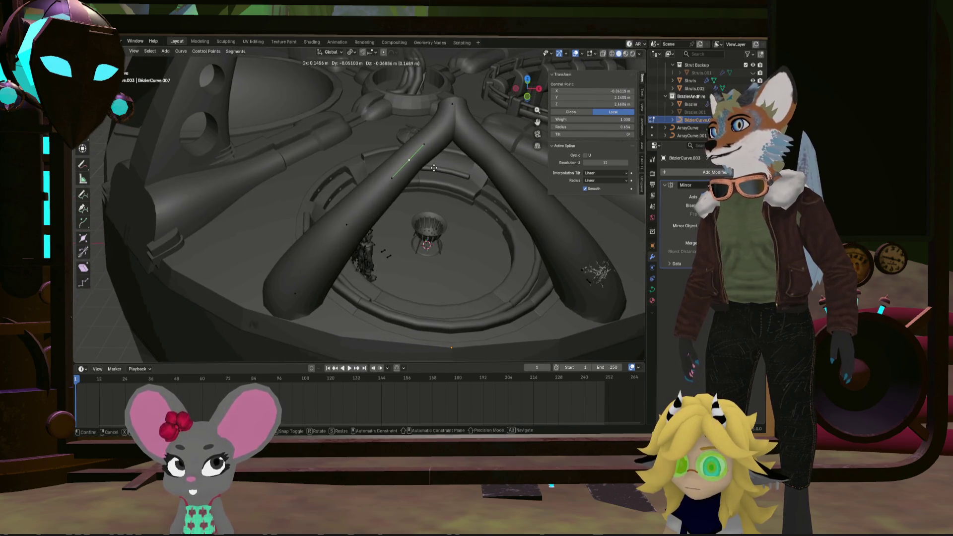
pyautogui.click(437, 170)
pyautogui.moveTo(436, 170)
pyautogui.mouseDown(button='middle')
pyautogui.moveTo(438, 188)
pyautogui.moveTo(359, 233)
pyautogui.moveTo(470, 245)
pyautogui.moveTo(438, 248)
pyautogui.moveTo(457, 219)
pyautogui.mouseUp(button='middle')
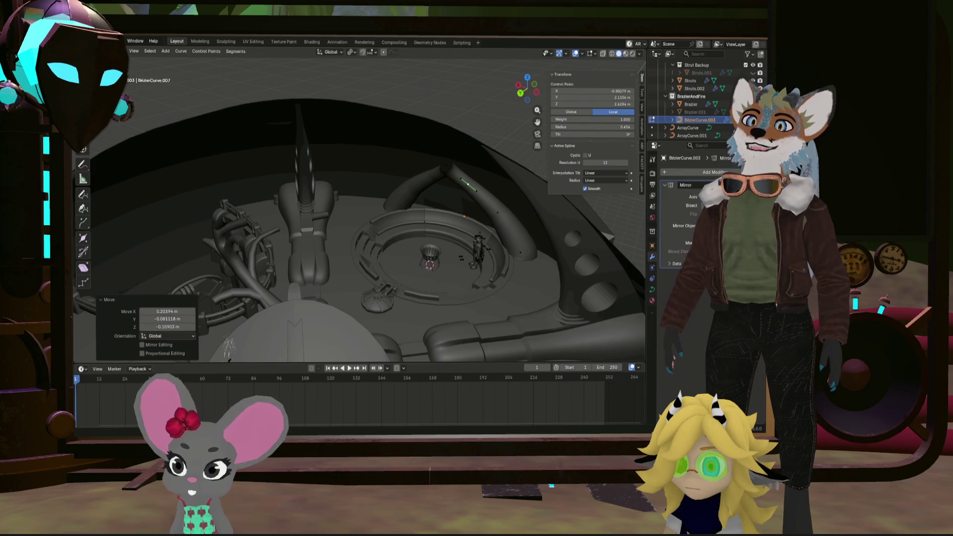
# Orbit toward a top-down view of the joined tube arch above the seating ring
pyautogui.moveTo(521, 213)
pyautogui.mouseDown(button='middle')
pyautogui.moveTo(529, 239)
pyautogui.moveTo(646, 179)
pyautogui.mouseUp(button='middle')
# In the Outliner, drag Collection 17 into the BrazierAndFire collection
pyautogui.rightClick(689, 118)
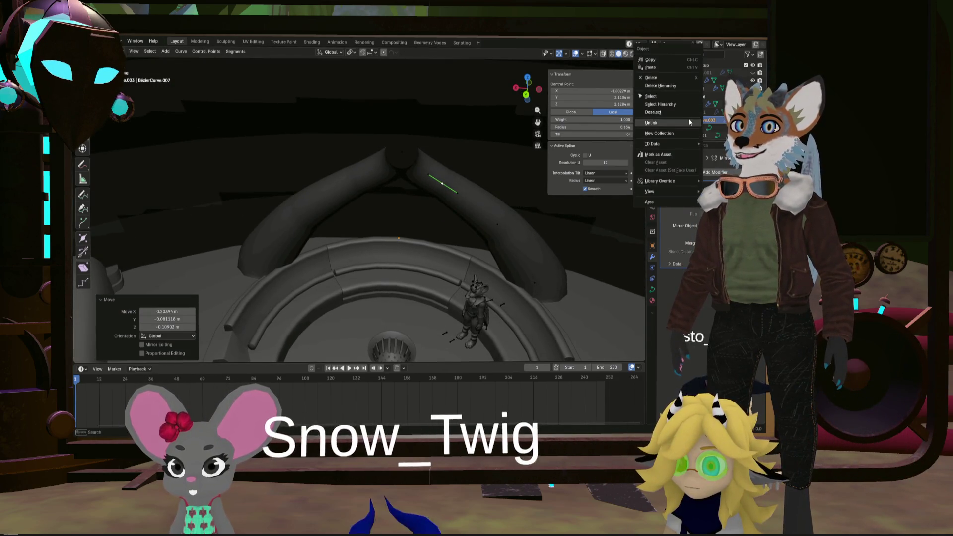
pyautogui.click(674, 113)
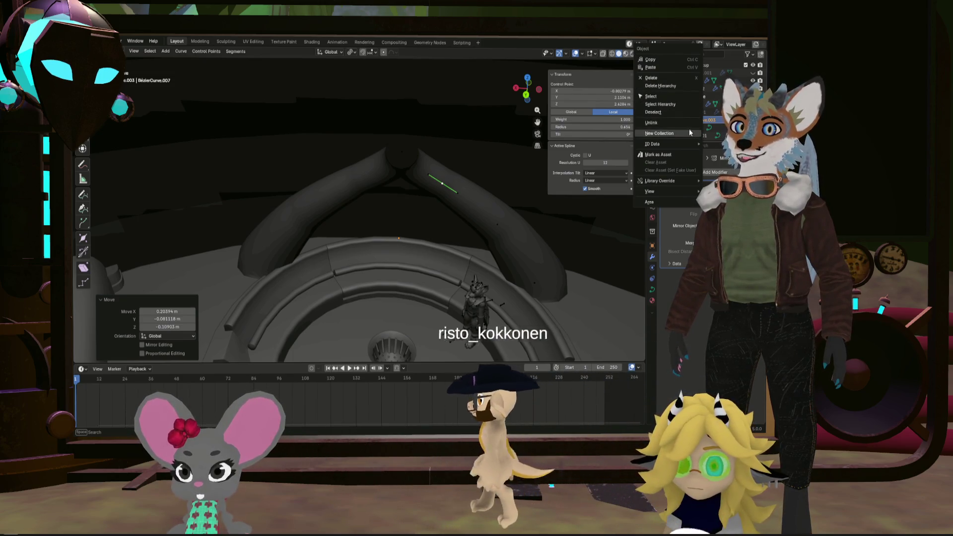
pyautogui.scroll(-10, 710, 135)
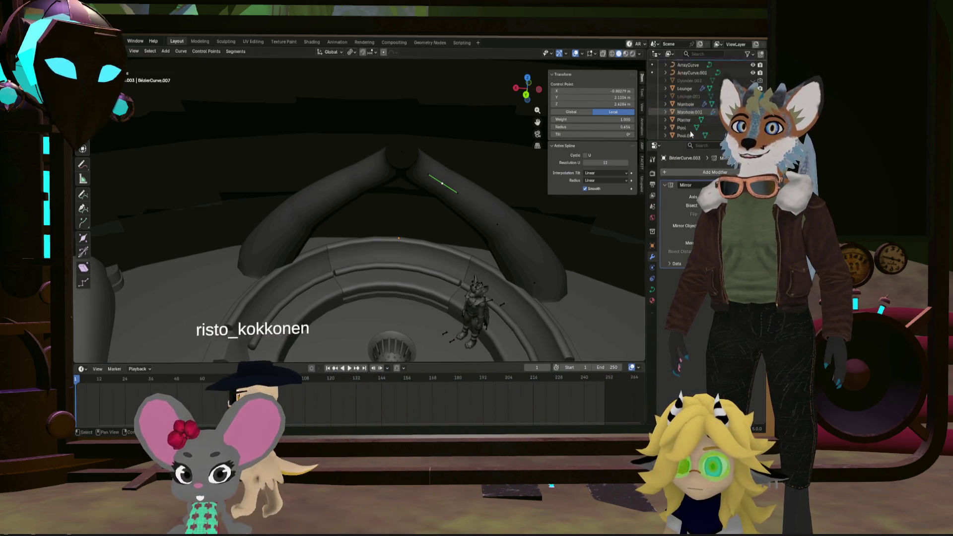
pyautogui.moveTo(698, 133)
pyautogui.mouseDown()
pyautogui.moveTo(699, 58)
pyautogui.moveTo(694, 134)
pyautogui.moveTo(687, 83)
pyautogui.moveTo(697, 73)
pyautogui.moveTo(701, 144)
pyautogui.moveTo(711, 137)
pyautogui.mouseUp()
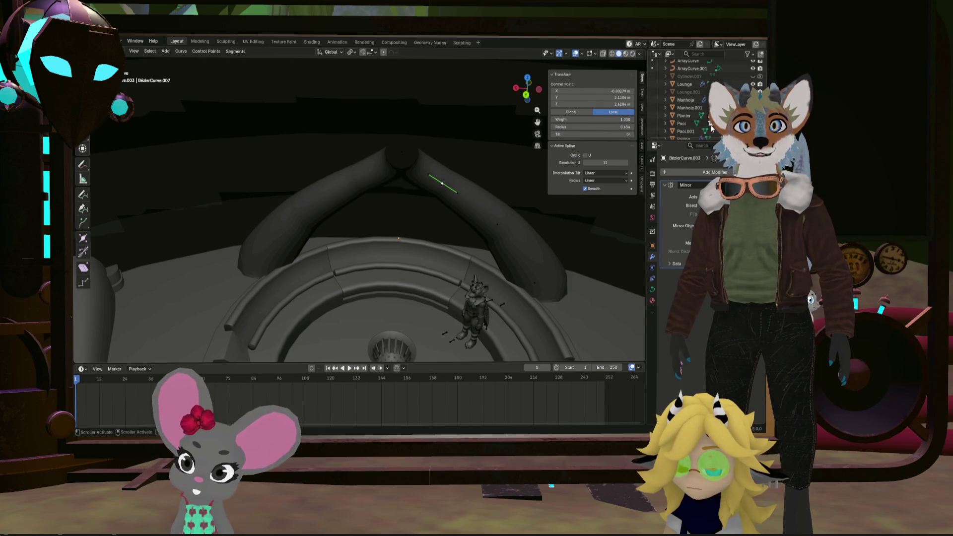
pyautogui.moveTo(699, 85); pyautogui.dragTo(693, 103)
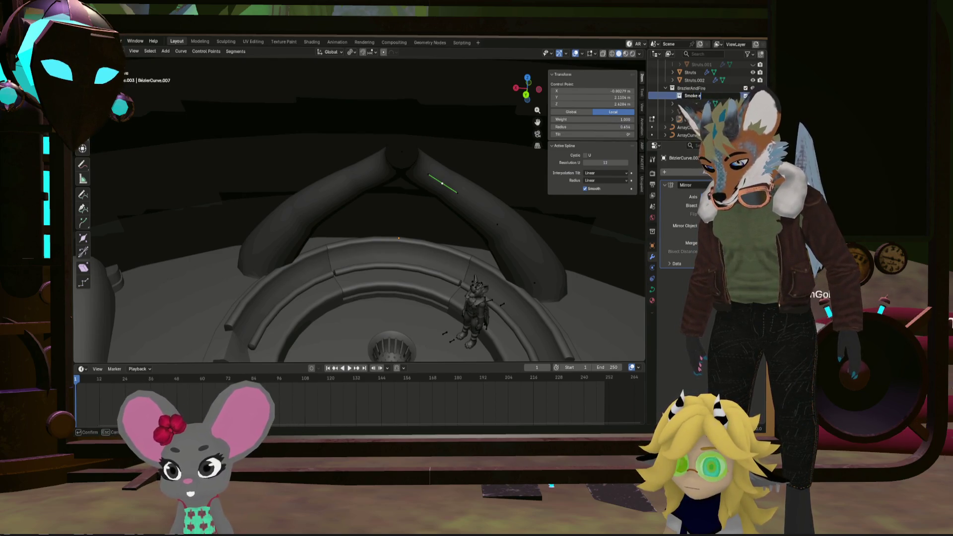
# Finish naming the collection 'Smoke extractor' and move BezierCurve.003 into it
pyautogui.write('xtractor')
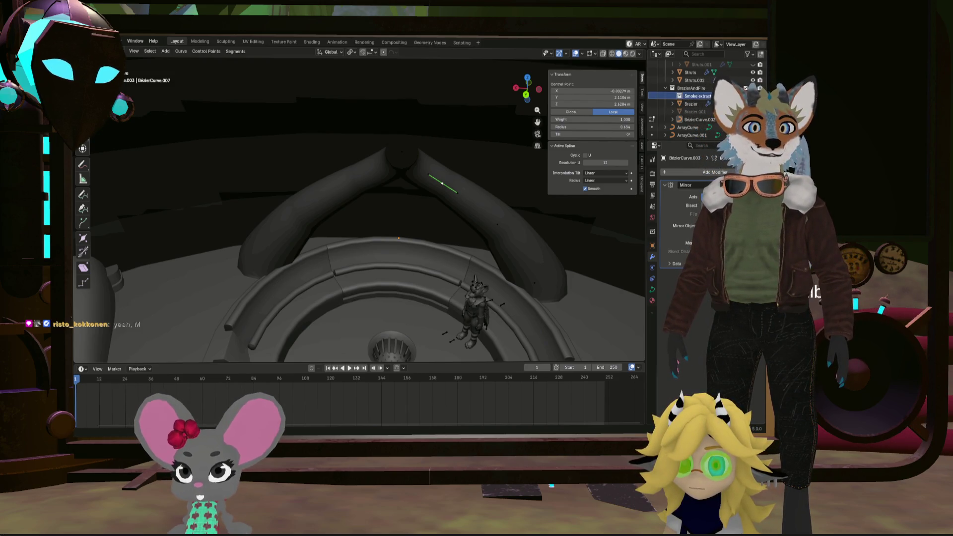
pyautogui.click(692, 119)
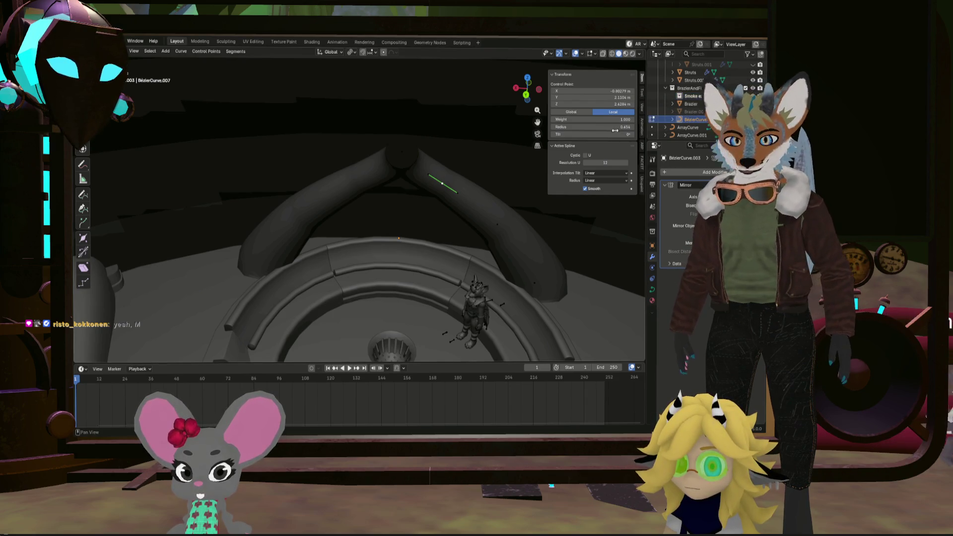
pyautogui.press('m')
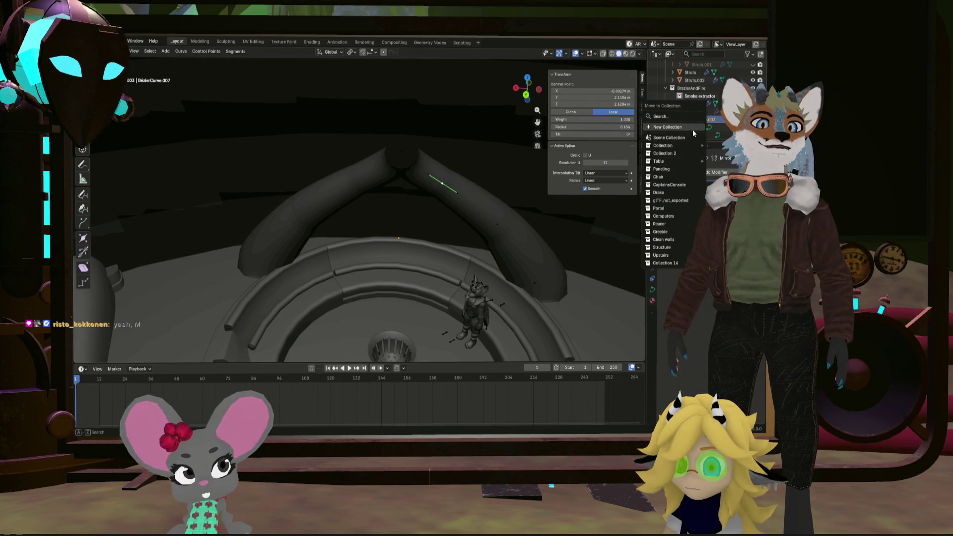
pyautogui.press('Escape')
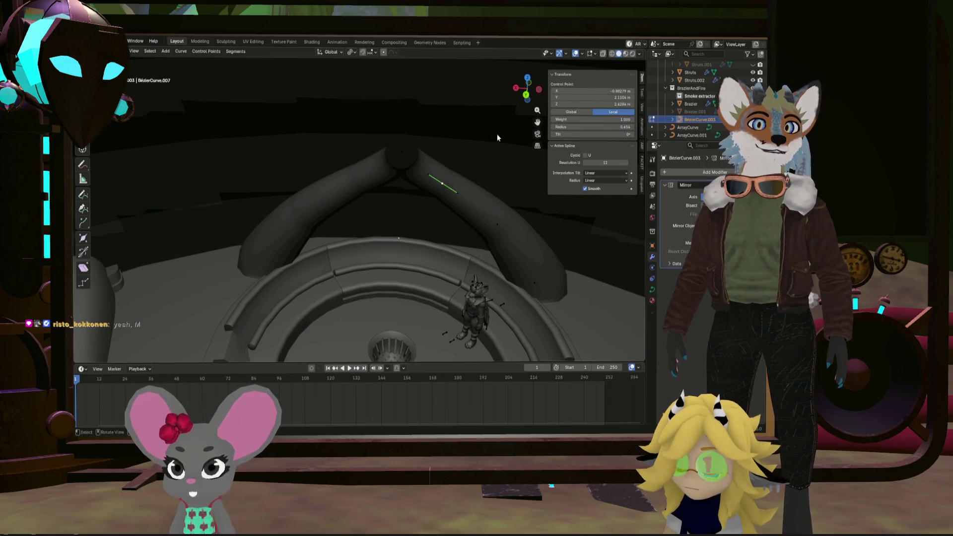
pyautogui.press('m')
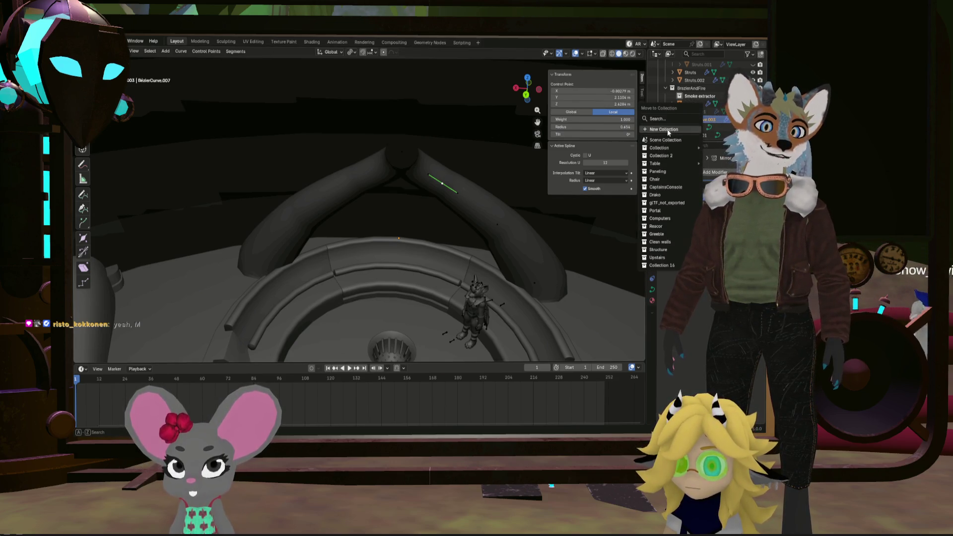
pyautogui.click(655, 139)
pyautogui.click(664, 146)
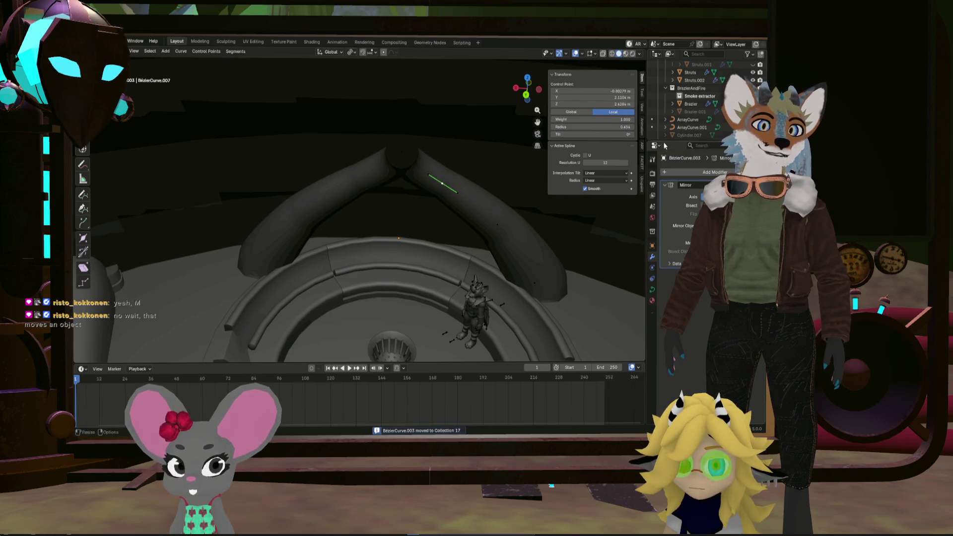
pyautogui.scroll(-5, 711, 124)
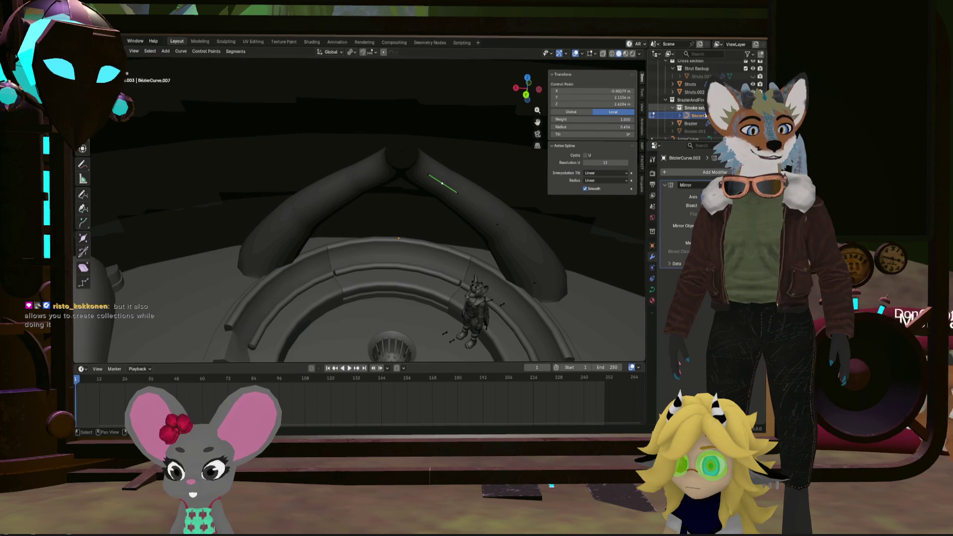
# Try adding a child collection inside Smoke extractor, then undo it
pyautogui.rightClick(694, 110)
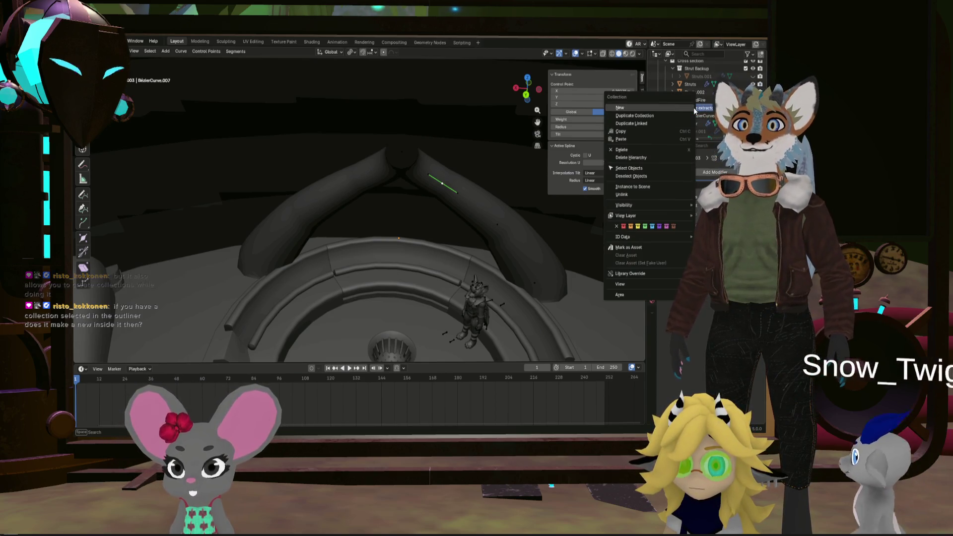
pyautogui.click(693, 117)
pyautogui.hotkey('ctrl', 'z')
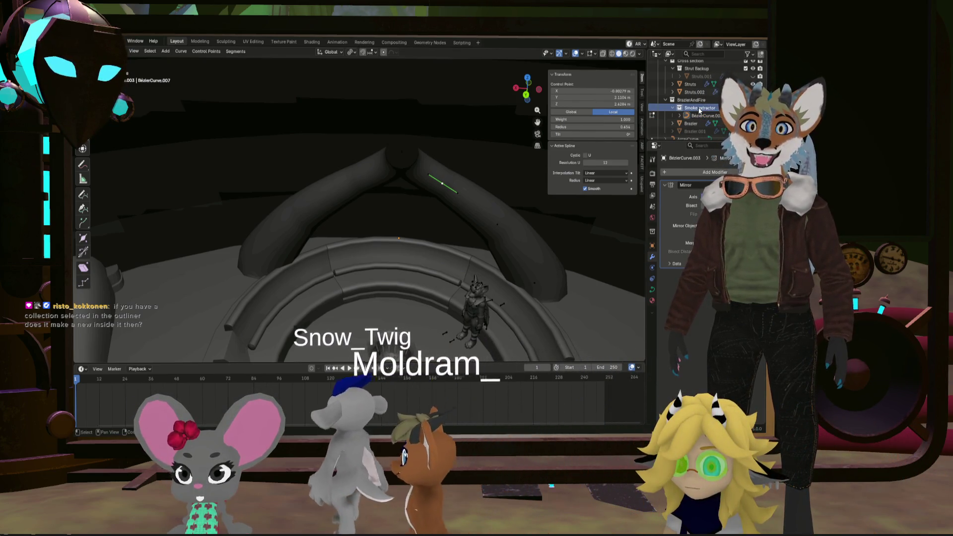
pyautogui.moveTo(701, 115)
pyautogui.mouseDown()
pyautogui.moveTo(716, 128)
pyautogui.moveTo(696, 105)
pyautogui.mouseUp()
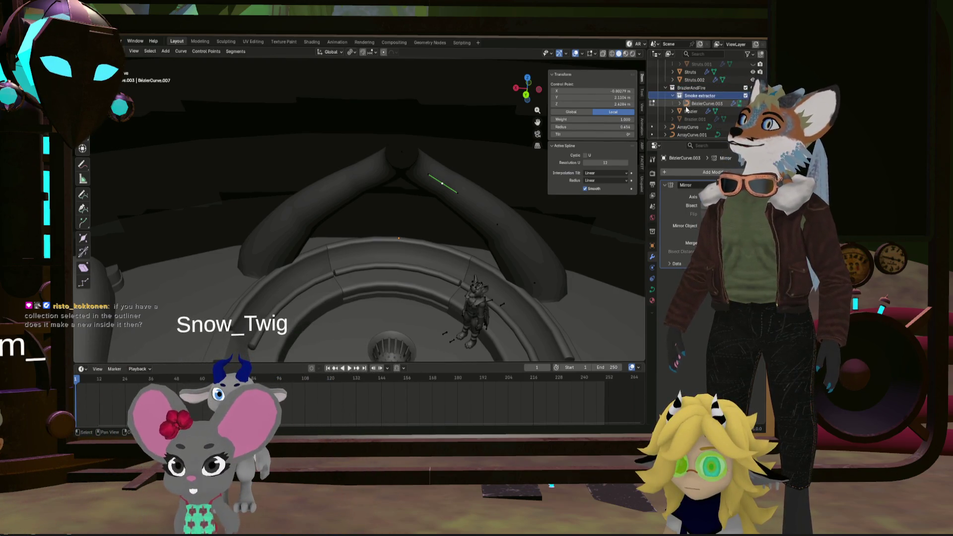
# Move BezierCurve.003 into a newly created collection
pyautogui.click(695, 103)
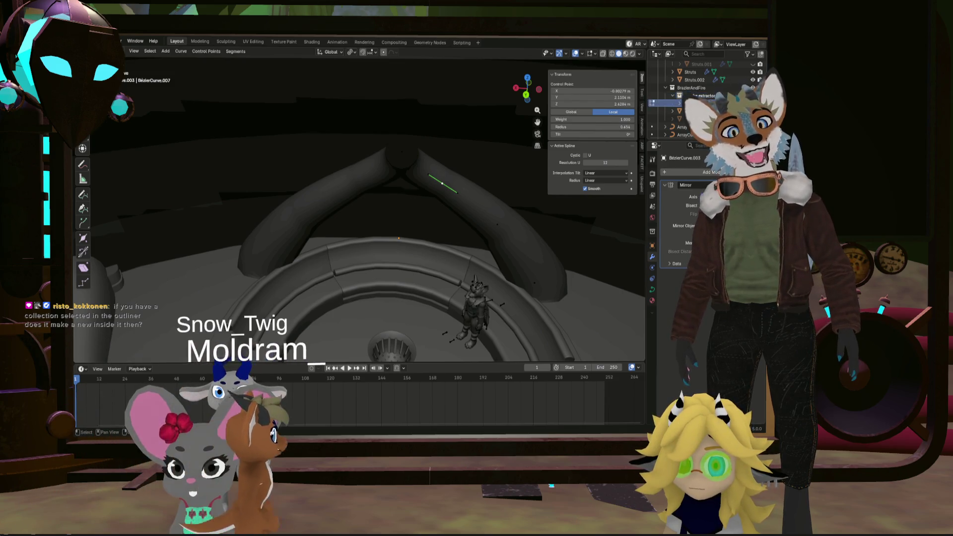
pyautogui.rightClick(695, 103)
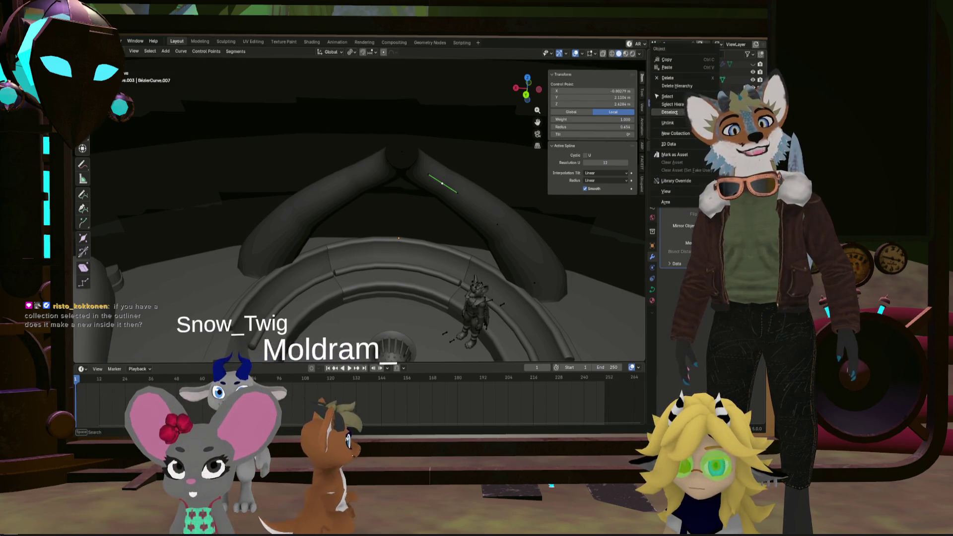
pyautogui.click(692, 133)
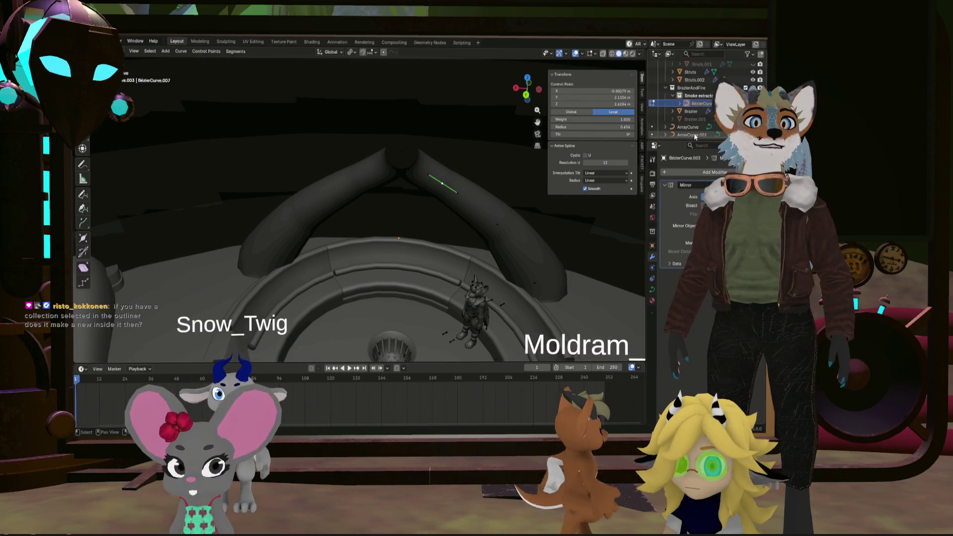
pyautogui.click(707, 96)
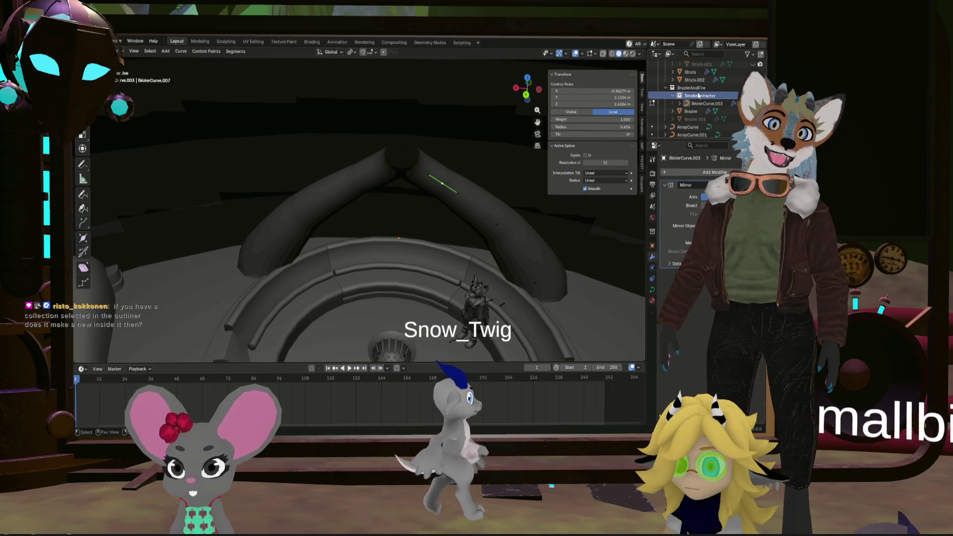
pyautogui.click(693, 104)
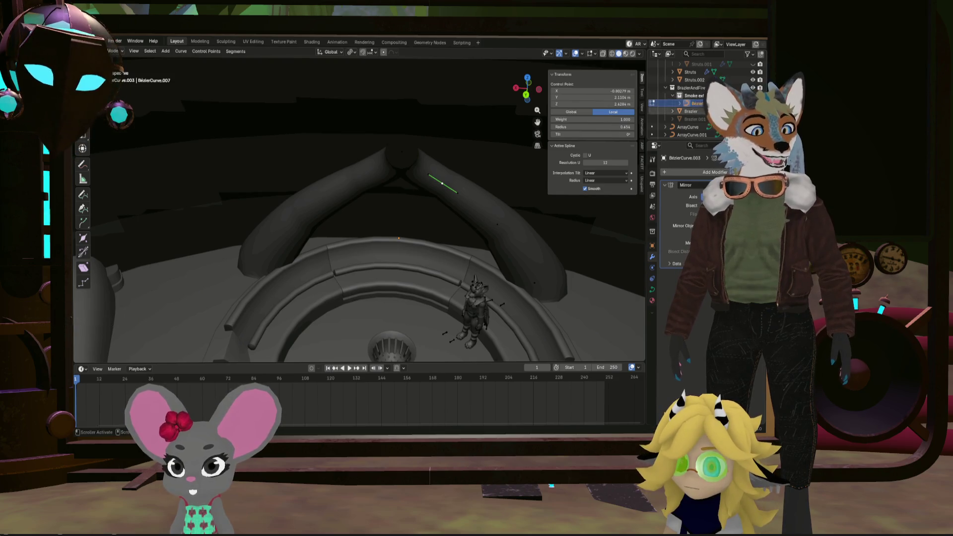
pyautogui.rightClick(655, 103)
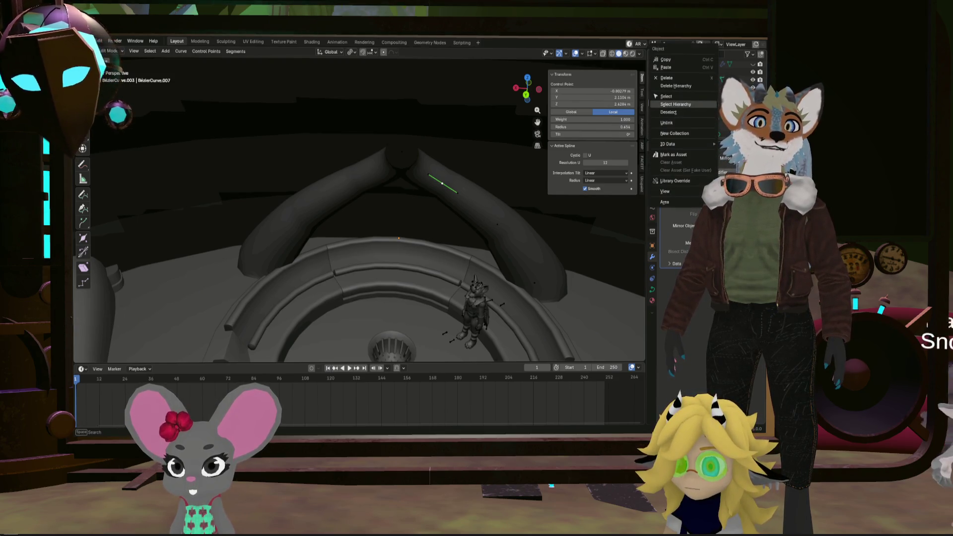
pyautogui.click(676, 104)
pyautogui.press('m')
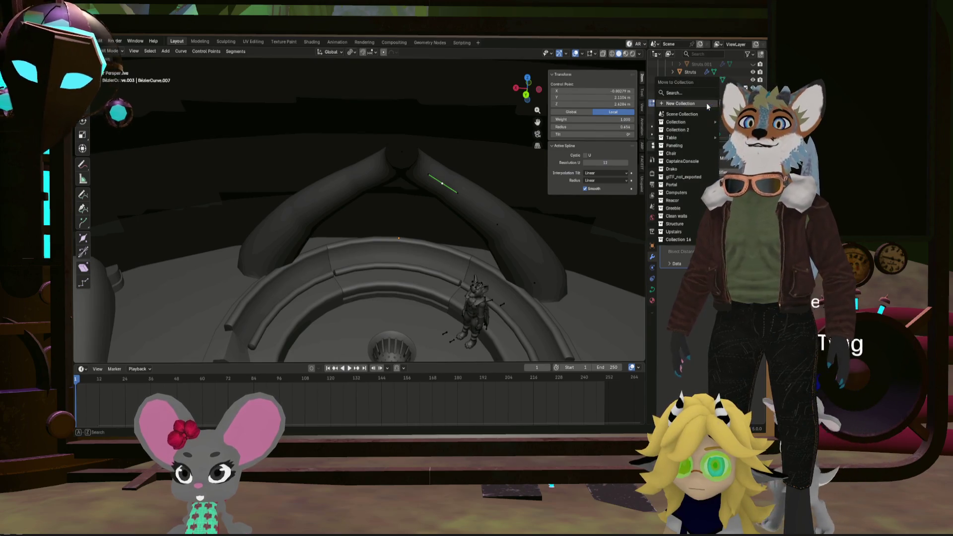
pyautogui.click(707, 104)
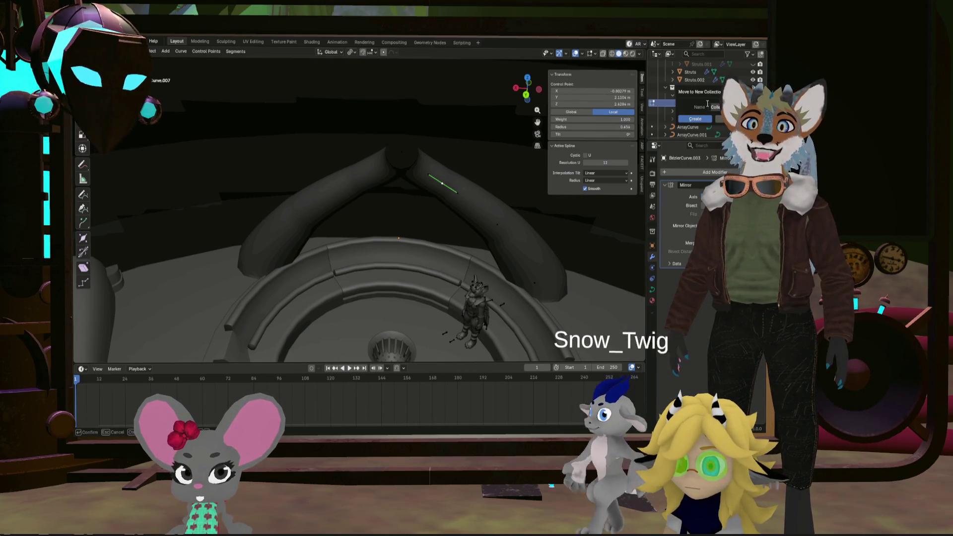
pyautogui.click(705, 119)
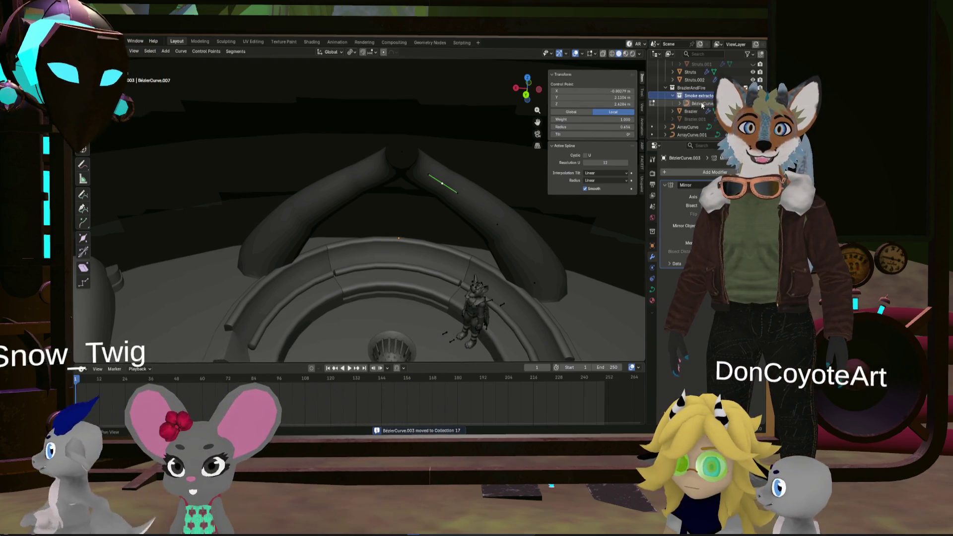
# Reselect the tube curve under Smoke extractor and review the move-to-collection list
pyautogui.click(702, 104)
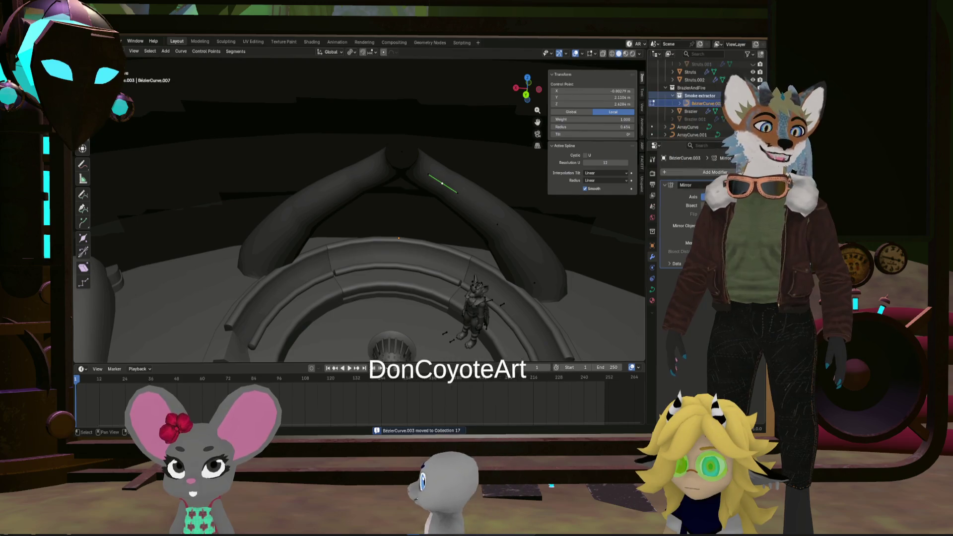
pyautogui.press('m')
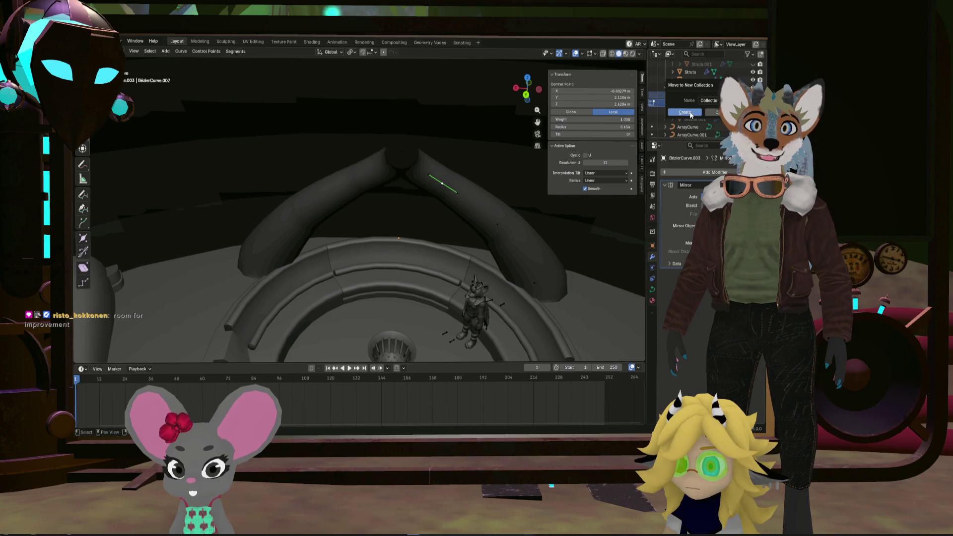
pyautogui.scroll(-5, 713, 121)
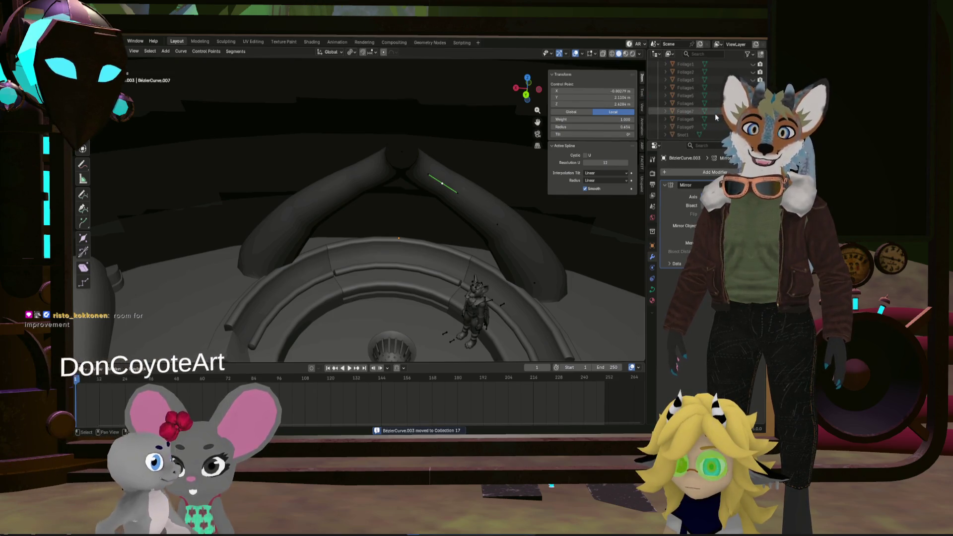
pyautogui.scroll(5, 707, 110)
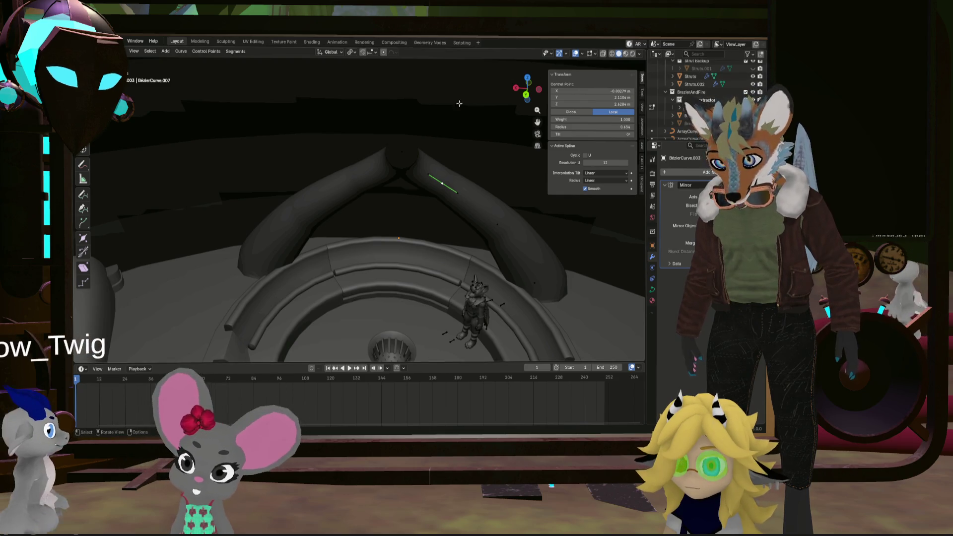
# Select BezierCurve.003, switch the viewport to wireframe shading, and zoom on the apex joint
pyautogui.moveTo(459, 103)
pyautogui.mouseDown(button='middle')
pyautogui.moveTo(438, 139)
pyautogui.moveTo(469, 194)
pyautogui.mouseUp(button='middle')
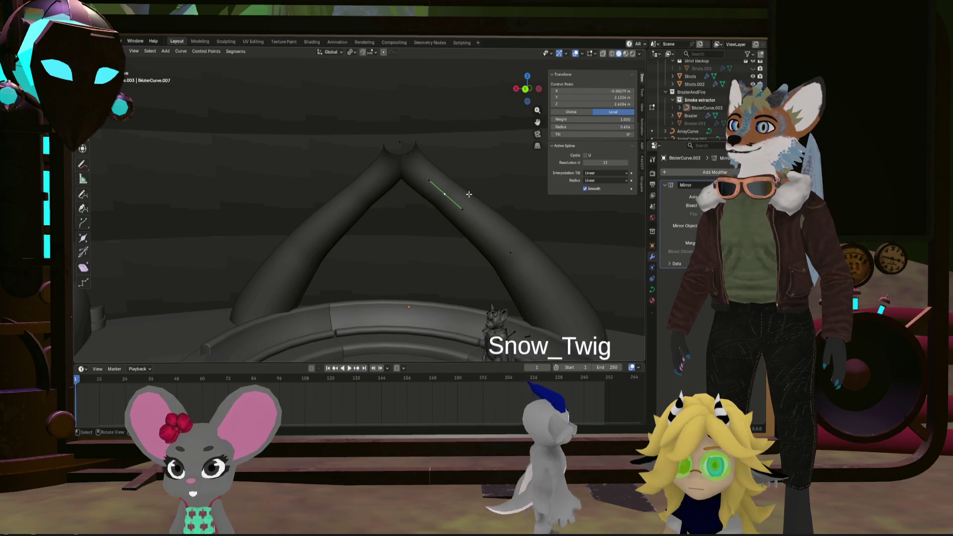
pyautogui.click(706, 109)
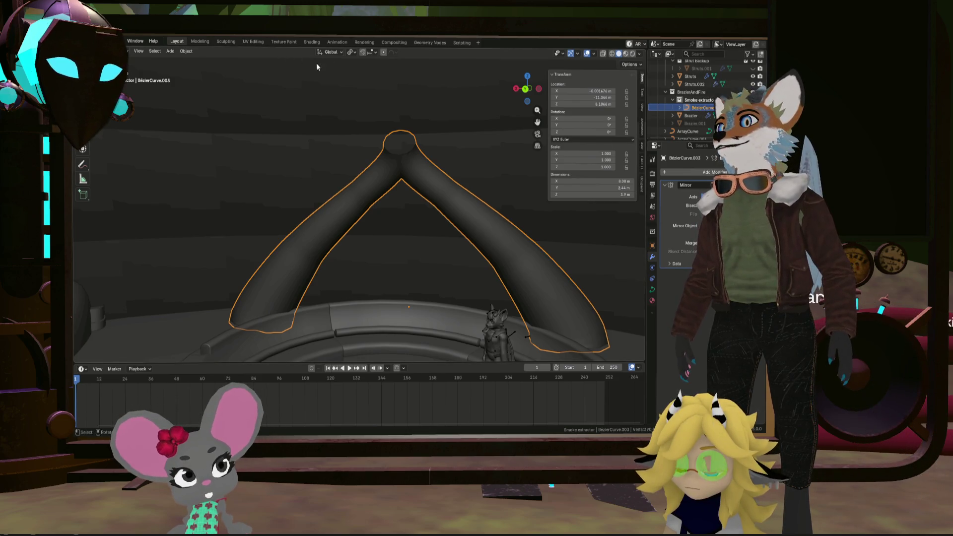
pyautogui.click(614, 54)
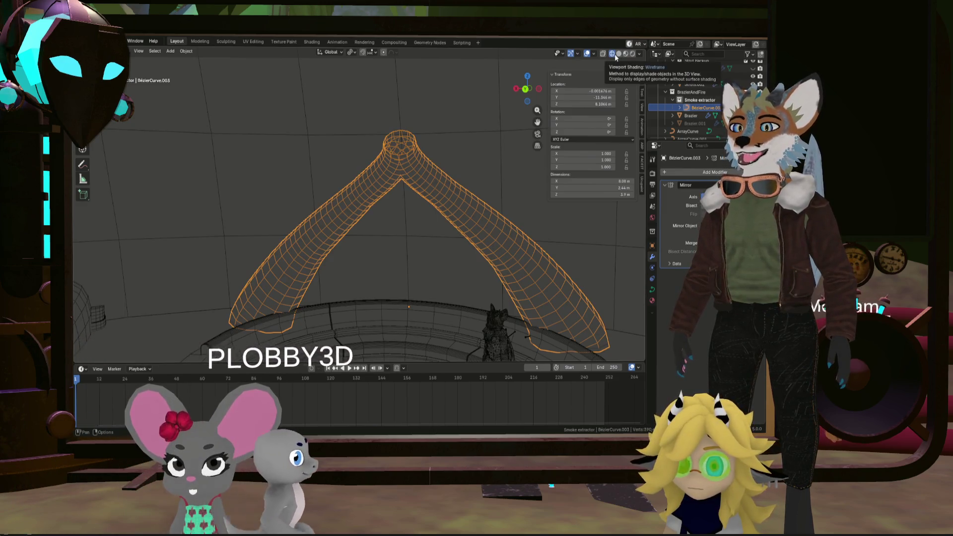
pyautogui.scroll(3, 394, 141)
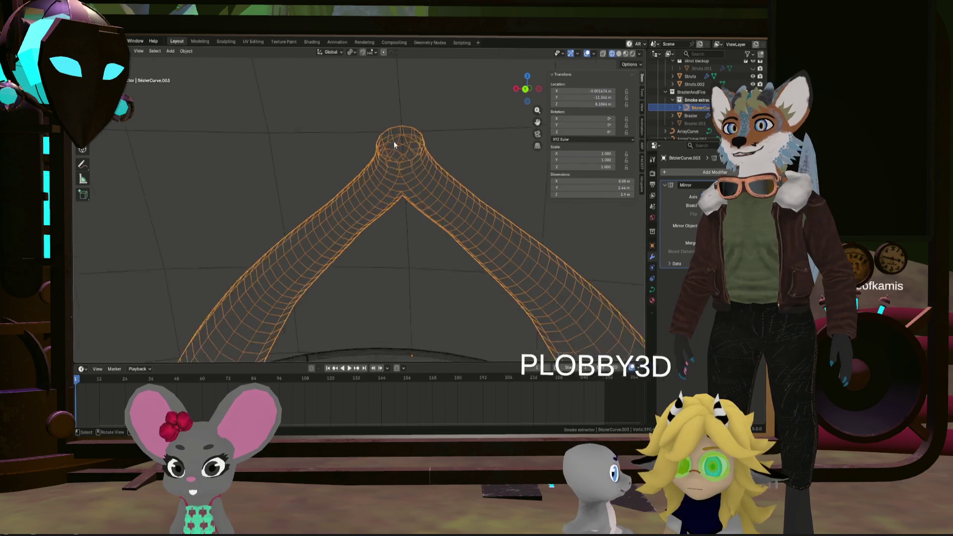
pyautogui.moveTo(395, 140)
pyautogui.mouseDown(button='middle')
pyautogui.moveTo(386, 164)
pyautogui.moveTo(243, 157)
pyautogui.moveTo(417, 152)
pyautogui.moveTo(406, 174)
pyautogui.moveTo(383, 184)
pyautogui.moveTo(403, 172)
pyautogui.moveTo(392, 100)
pyautogui.moveTo(412, 198)
pyautogui.moveTo(410, 156)
pyautogui.moveTo(353, 174)
pyautogui.moveTo(321, 130)
pyautogui.moveTo(279, 134)
pyautogui.moveTo(391, 146)
pyautogui.moveTo(447, 164)
pyautogui.moveTo(344, 160)
pyautogui.moveTo(394, 166)
pyautogui.moveTo(392, 210)
pyautogui.moveTo(374, 174)
pyautogui.moveTo(412, 180)
pyautogui.moveTo(481, 162)
pyautogui.moveTo(447, 90)
pyautogui.moveTo(425, 193)
pyautogui.moveTo(457, 154)
pyautogui.moveTo(452, 172)
pyautogui.moveTo(441, 169)
pyautogui.mouseUp(button='middle')
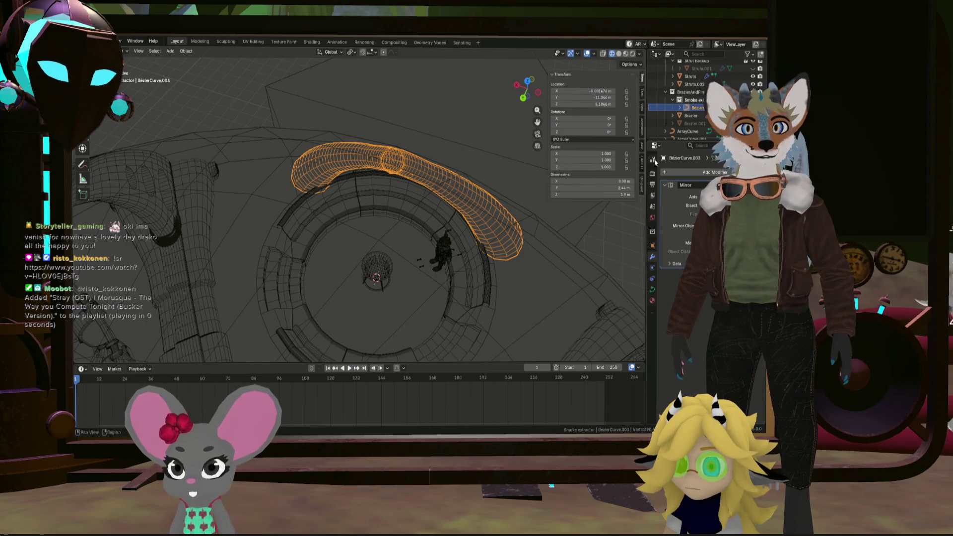
# In curve Edit Mode, restore the tube's Round bevel and select a second control point
pyautogui.press('Tab')
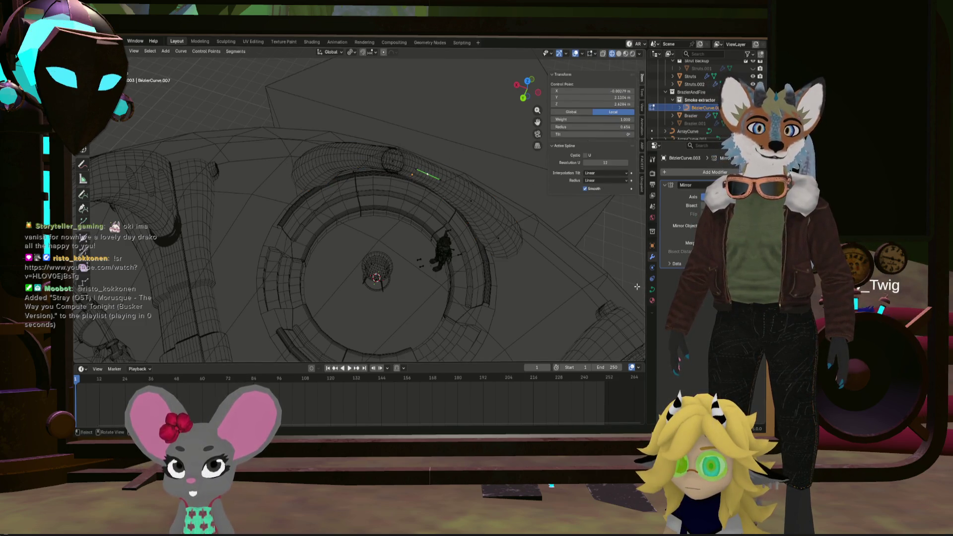
pyautogui.click(653, 290)
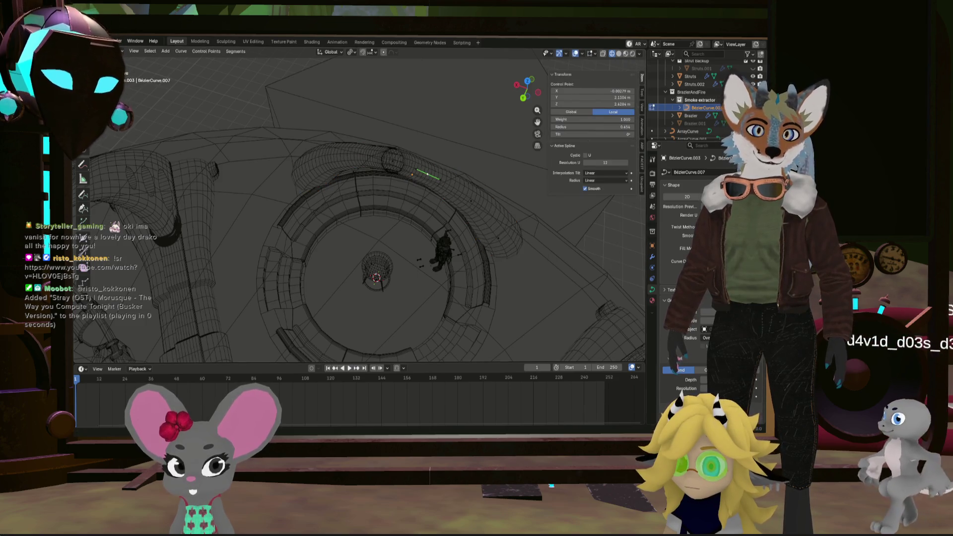
pyautogui.scroll(-3, 685, 248)
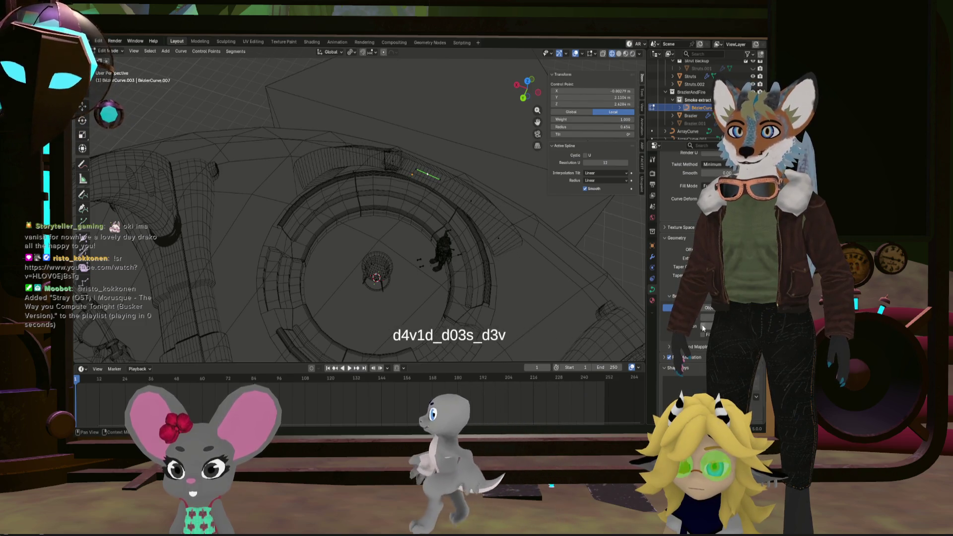
pyautogui.moveTo(347, 278)
pyautogui.mouseDown(button='middle')
pyautogui.moveTo(394, 189)
pyautogui.moveTo(349, 230)
pyautogui.moveTo(308, 215)
pyautogui.moveTo(241, 227)
pyautogui.moveTo(234, 209)
pyautogui.moveTo(258, 200)
pyautogui.mouseUp(button='middle')
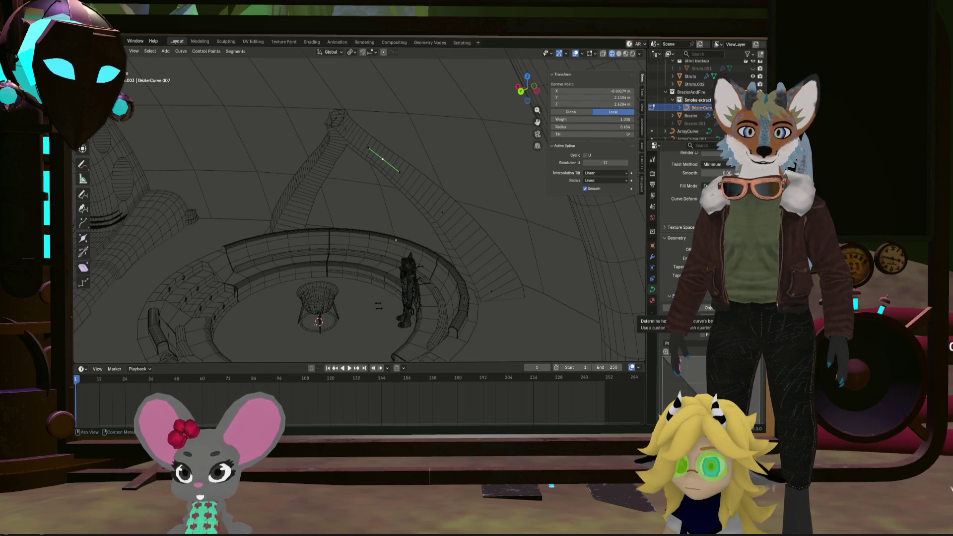
pyautogui.click(710, 307)
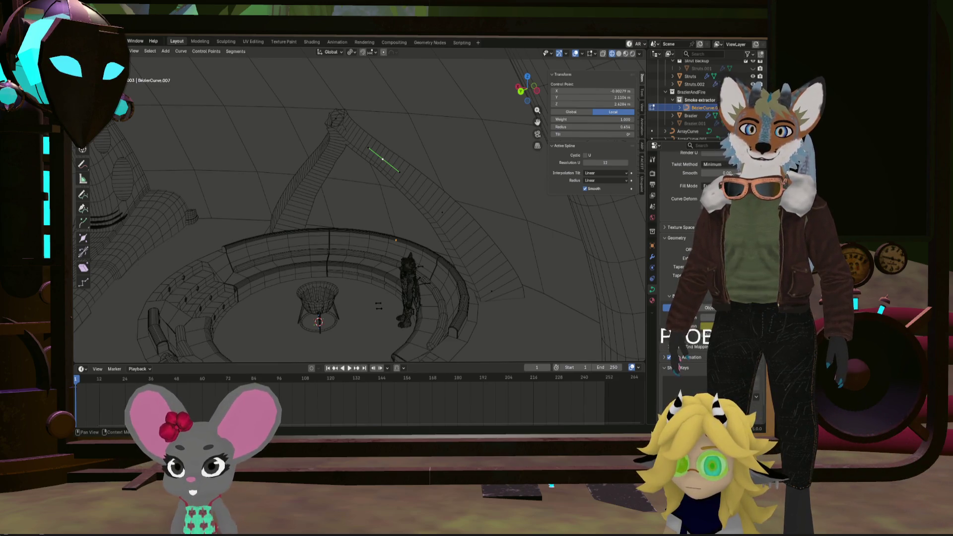
pyautogui.click(675, 308)
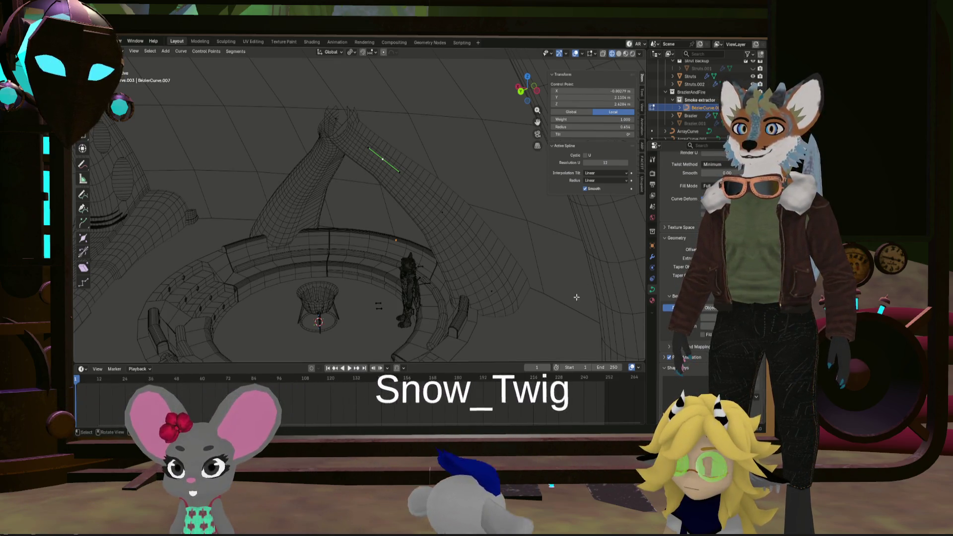
pyautogui.keyDown('shift'); pyautogui.click(496, 297); pyautogui.keyUp('shift')
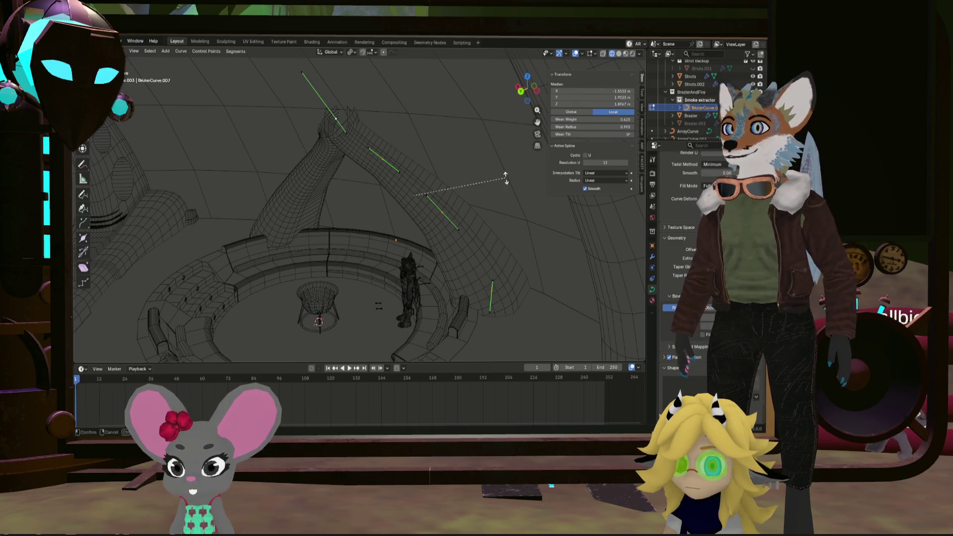
# Confirm the 35.6° tilt on the two selected control points
pyautogui.click(462, 219)
pyautogui.moveTo(461, 219)
pyautogui.mouseDown(button='middle')
pyautogui.moveTo(527, 206)
pyautogui.moveTo(486, 208)
pyautogui.moveTo(453, 183)
pyautogui.moveTo(402, 219)
pyautogui.moveTo(426, 205)
pyautogui.moveTo(374, 223)
pyautogui.moveTo(400, 200)
pyautogui.moveTo(428, 216)
pyautogui.mouseUp(button='middle')
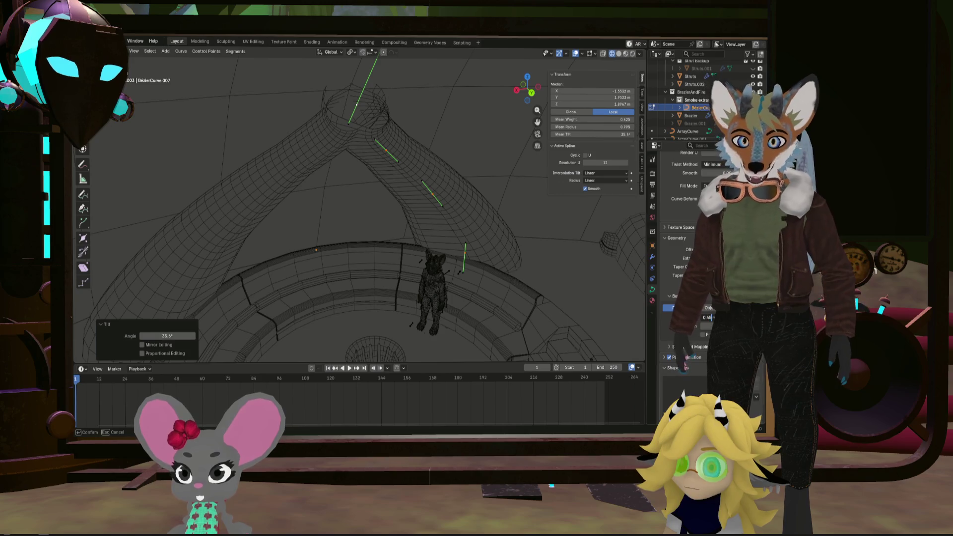
pyautogui.press('Return')
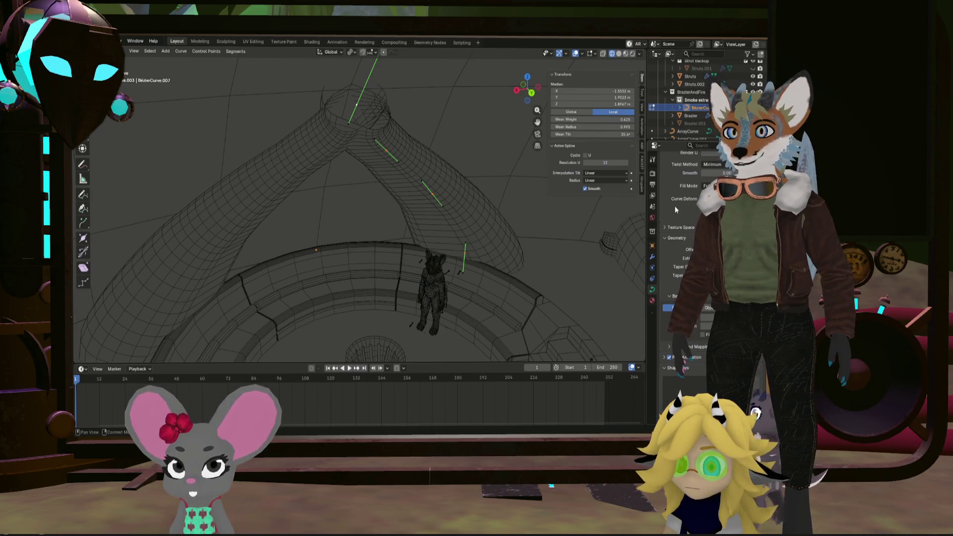
pyautogui.moveTo(503, 208)
pyautogui.mouseDown(button='middle')
pyautogui.moveTo(357, 159)
pyautogui.moveTo(358, 149)
pyautogui.mouseUp(button='middle')
# Twist a single tube control point, settling on a much smaller tilt angle
pyautogui.click(350, 154)
pyautogui.hotkey('ctrl', 't')
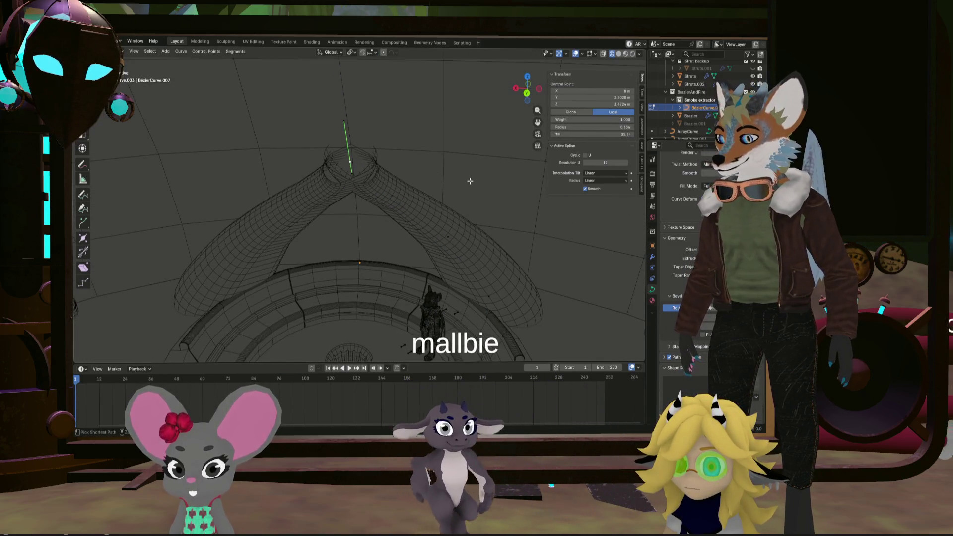
pyautogui.click(426, 216)
pyautogui.scroll(5, 402, 198)
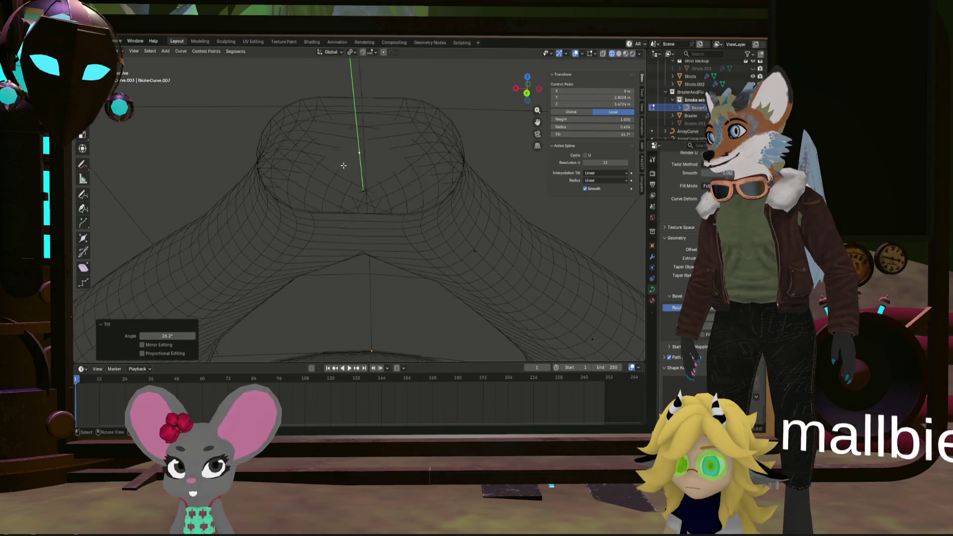
pyautogui.click(514, 207)
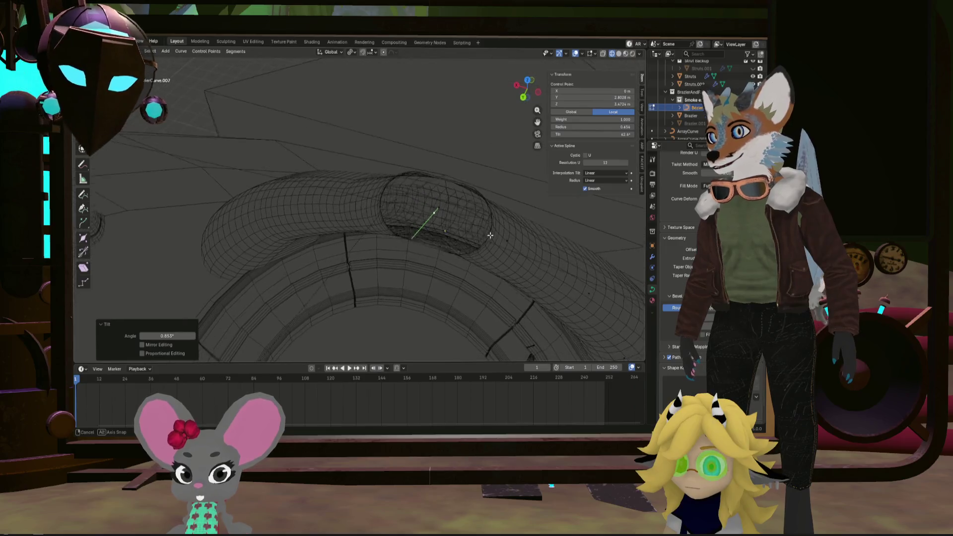
# Reposition the control point while viewing the whole circular platform
pyautogui.moveTo(446, 199)
pyautogui.mouseDown(button='middle')
pyautogui.moveTo(405, 180)
pyautogui.moveTo(390, 204)
pyautogui.mouseUp(button='middle')
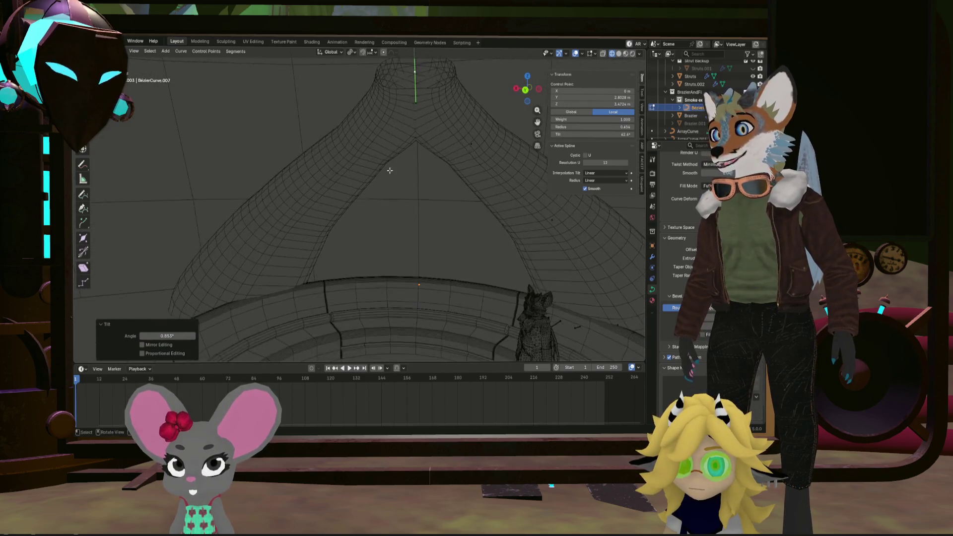
pyautogui.scroll(-5, 390, 170)
pyautogui.moveTo(389, 170); pyautogui.dragTo(418, 200, button='middle')
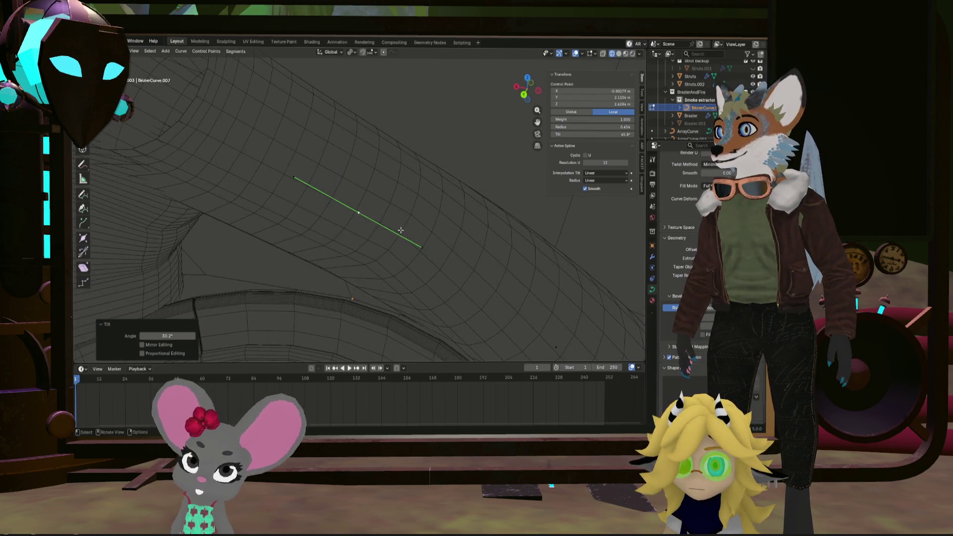
pyautogui.moveTo(360, 227); pyautogui.dragTo(346, 224, button='middle')
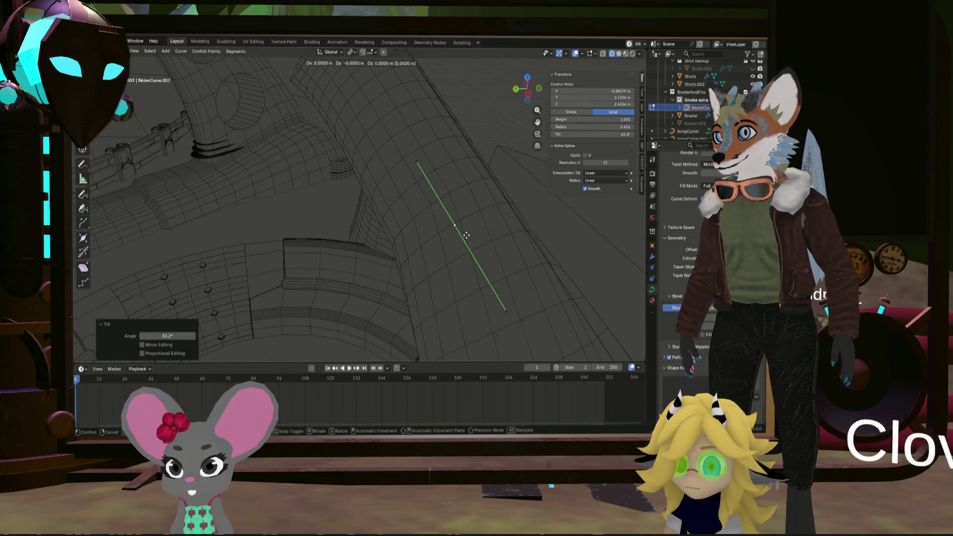
pyautogui.click(474, 204)
pyautogui.moveTo(474, 204)
pyautogui.mouseDown(button='middle')
pyautogui.moveTo(498, 234)
pyautogui.moveTo(616, 250)
pyautogui.mouseUp(button='middle')
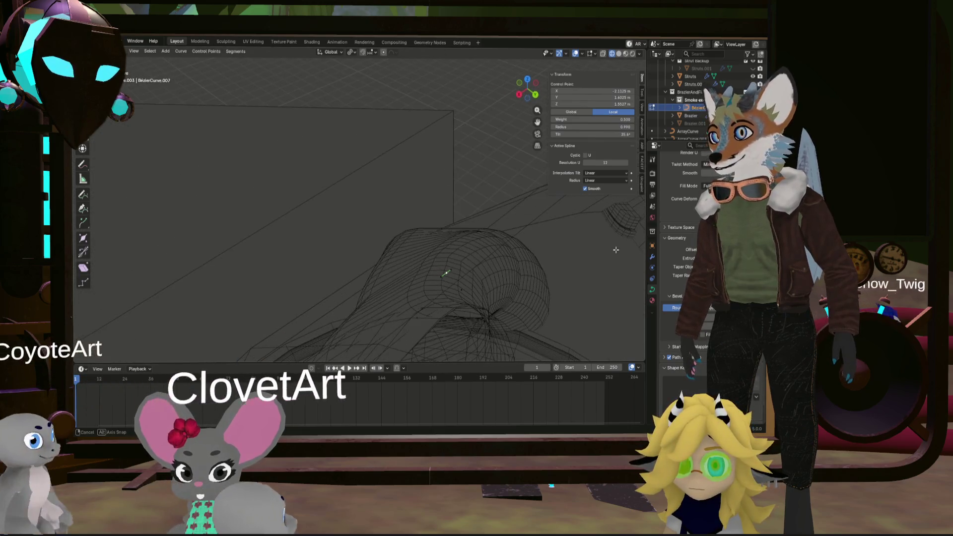
# Tilt the point about 26.6° and confirm its new position
pyautogui.hotkey('ctrl', 't')
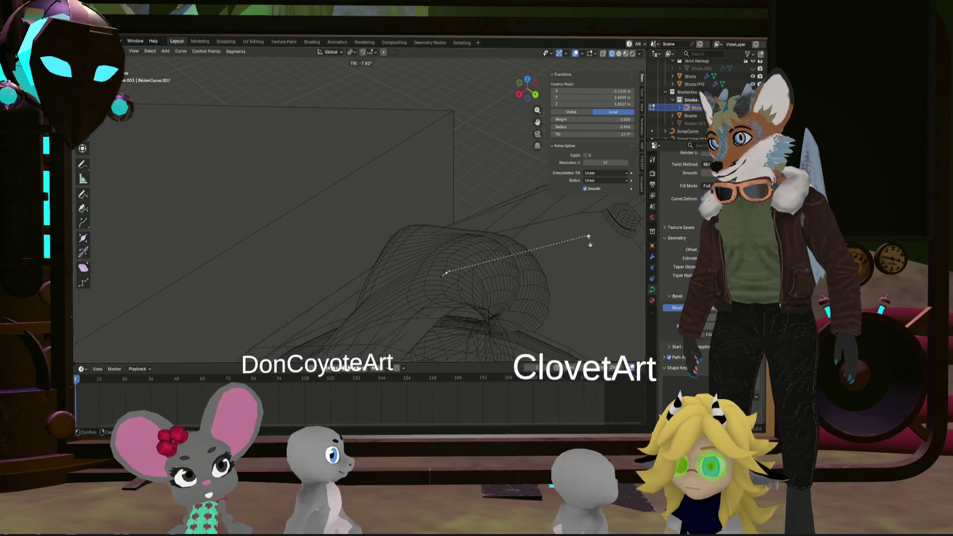
pyautogui.click(540, 311)
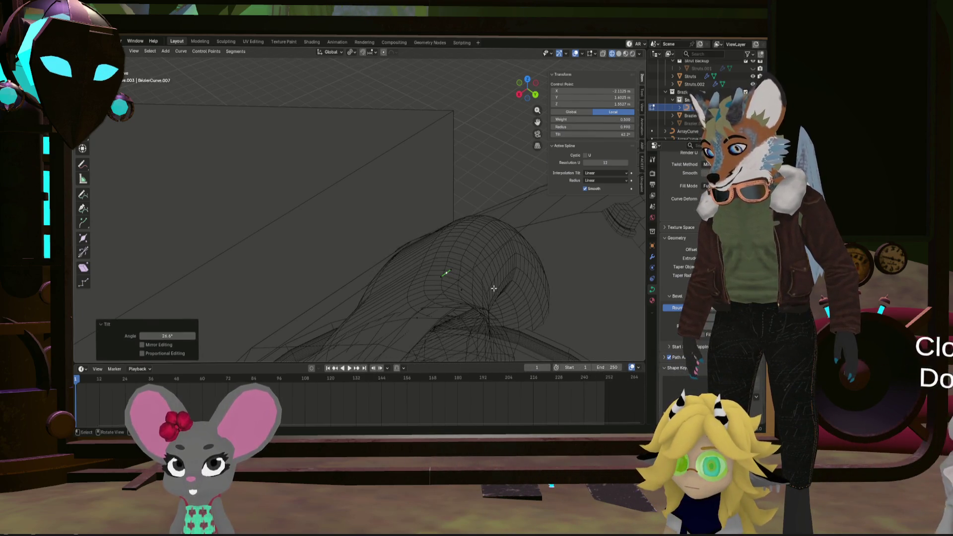
pyautogui.click(492, 287)
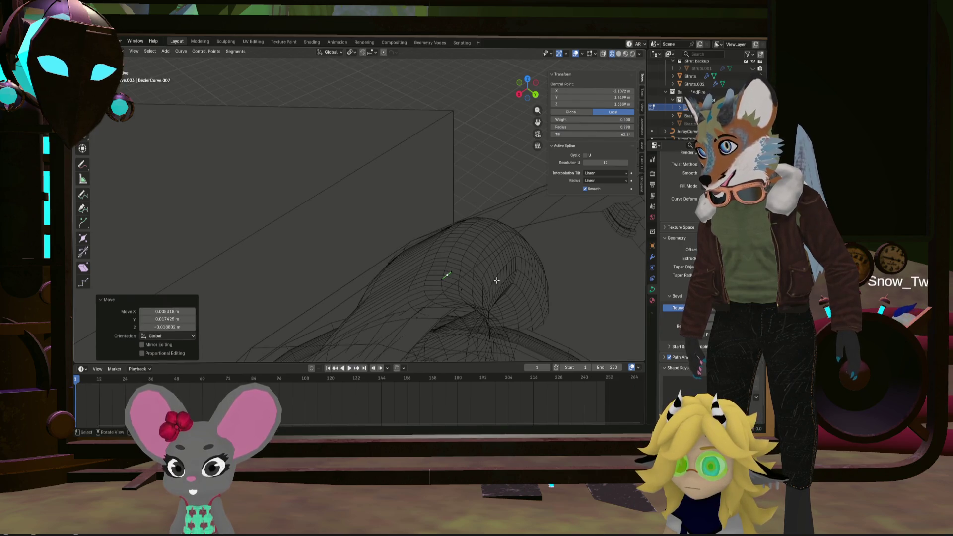
pyautogui.moveTo(447, 273)
pyautogui.mouseDown(button='middle')
pyautogui.moveTo(402, 252)
pyautogui.moveTo(429, 262)
pyautogui.mouseUp(button='middle')
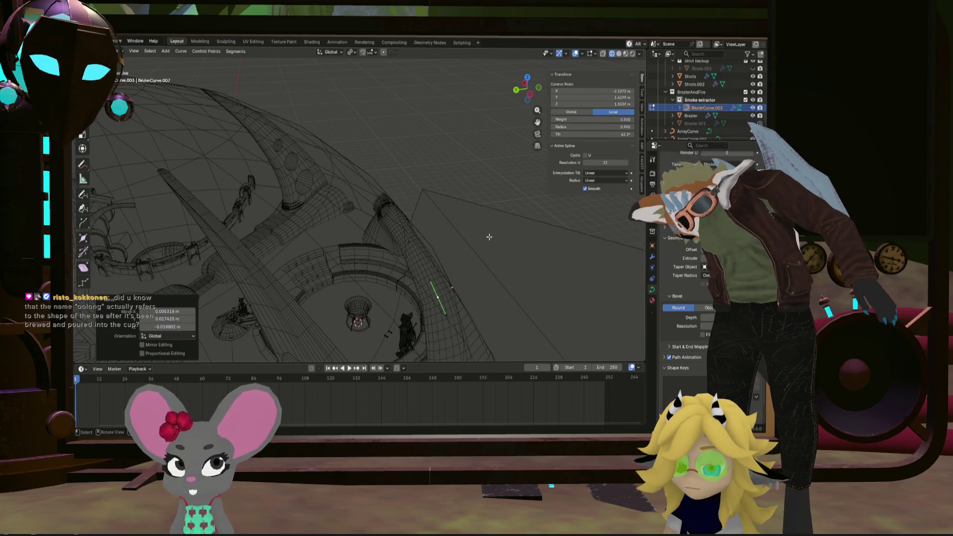
# Tilt a control point on the other tube to 37.4°
pyautogui.moveTo(489, 237)
pyautogui.mouseDown(button='middle')
pyautogui.moveTo(501, 248)
pyautogui.moveTo(463, 269)
pyautogui.mouseUp(button='middle')
pyautogui.click(460, 266)
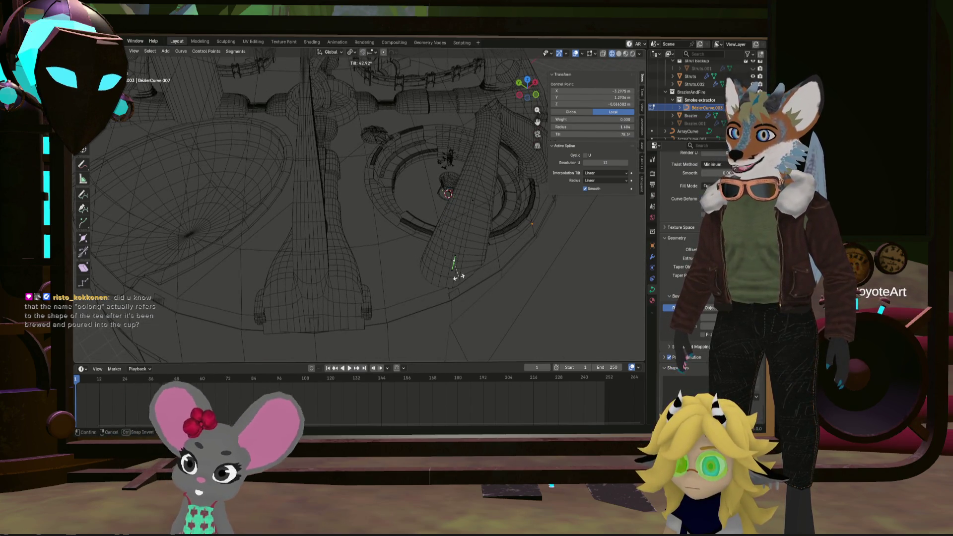
pyautogui.click(461, 276)
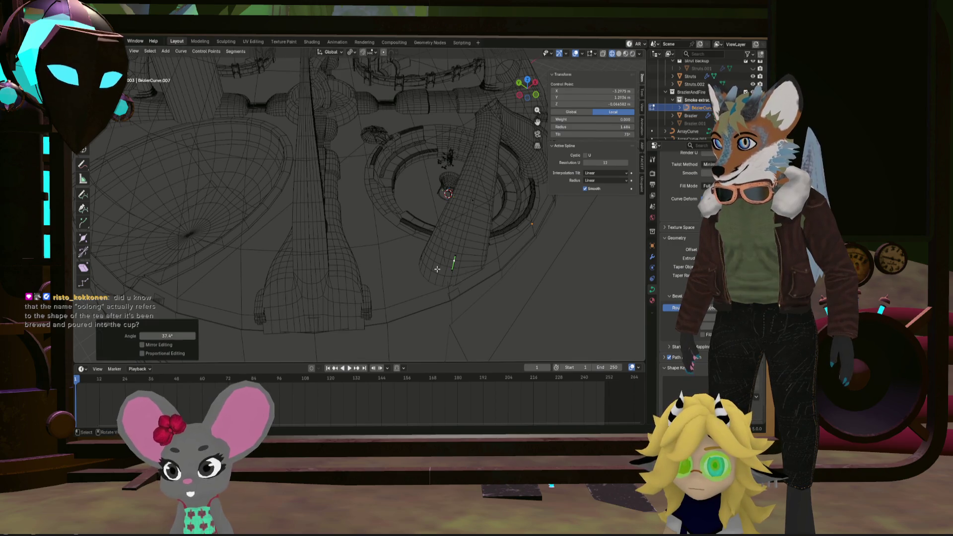
pyautogui.moveTo(447, 266)
pyautogui.mouseDown(button='middle')
pyautogui.moveTo(304, 260)
pyautogui.moveTo(420, 271)
pyautogui.moveTo(404, 264)
pyautogui.moveTo(449, 258)
pyautogui.moveTo(385, 319)
pyautogui.moveTo(420, 298)
pyautogui.mouseUp(button='middle')
pyautogui.scroll(5, 419, 271)
pyautogui.scroll(-5, 404, 264)
# Move that point within the horizontal plane using the Shift+Z lock
pyautogui.press('g')
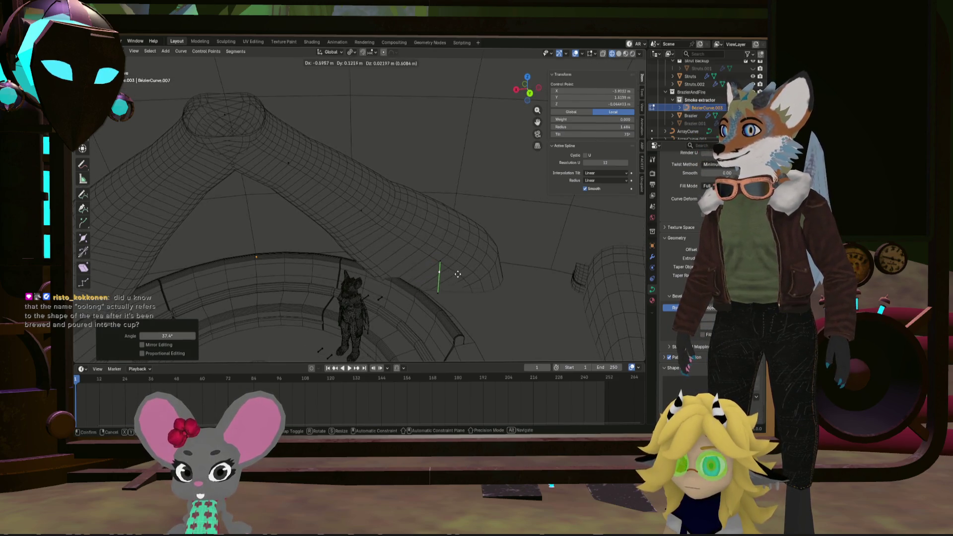
pyautogui.press('ctrl')
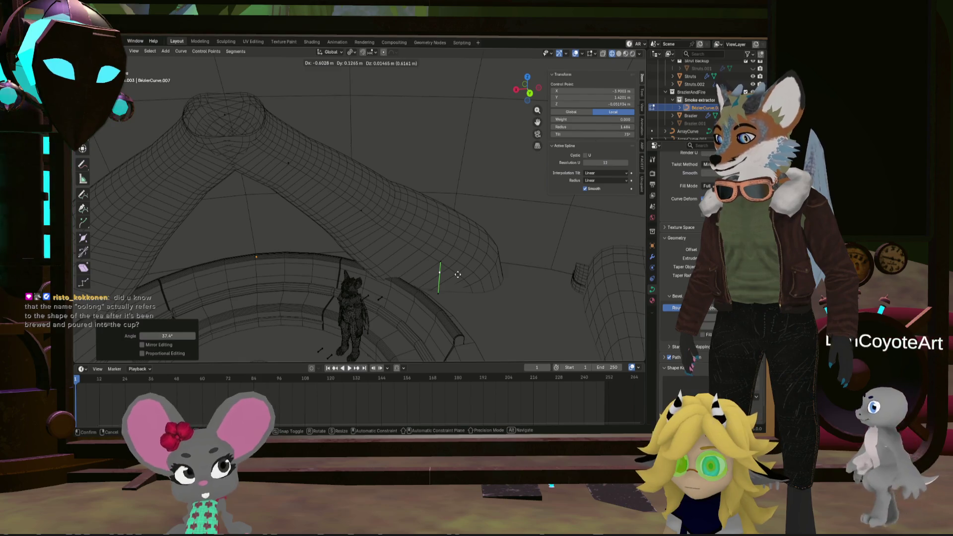
pyautogui.hotkey('shift', 'z')
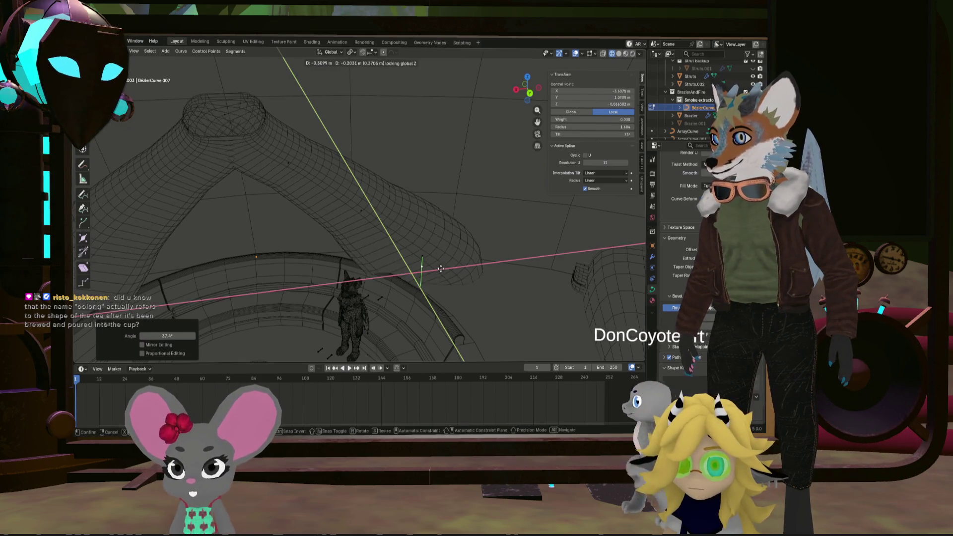
pyautogui.click(465, 272)
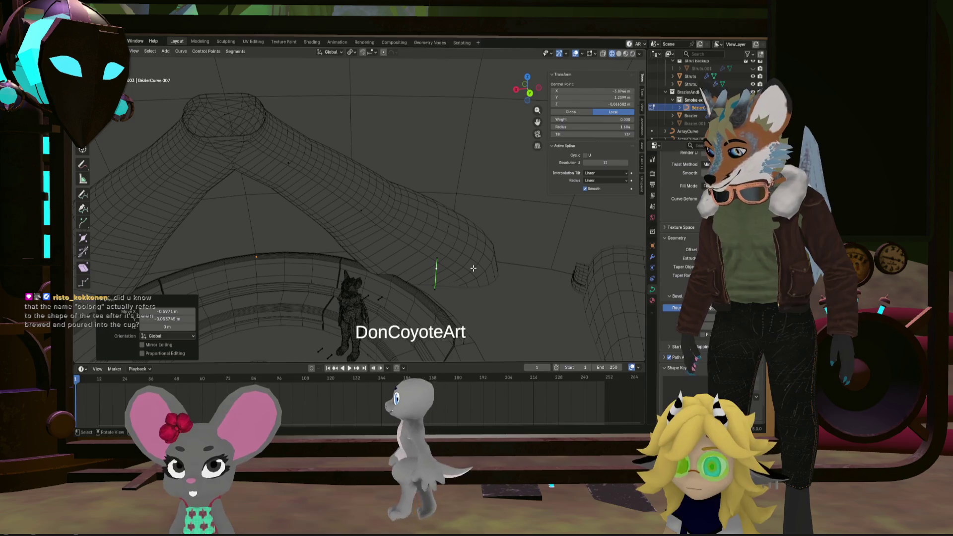
# Twist the point again and confirm its moved position
pyautogui.hotkey('ctrl', 't')
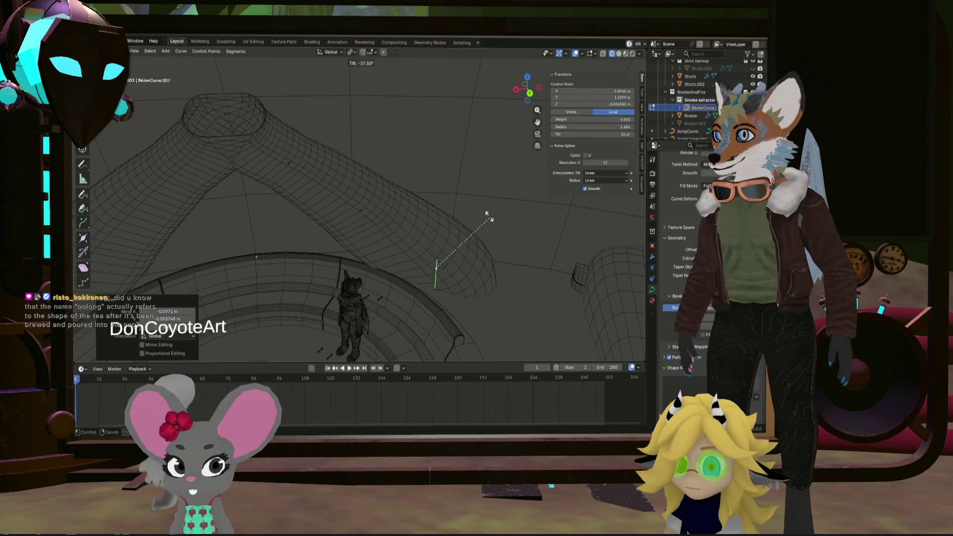
pyautogui.click(491, 199)
pyautogui.moveTo(491, 198); pyautogui.dragTo(462, 232, button='middle')
pyautogui.click(448, 238)
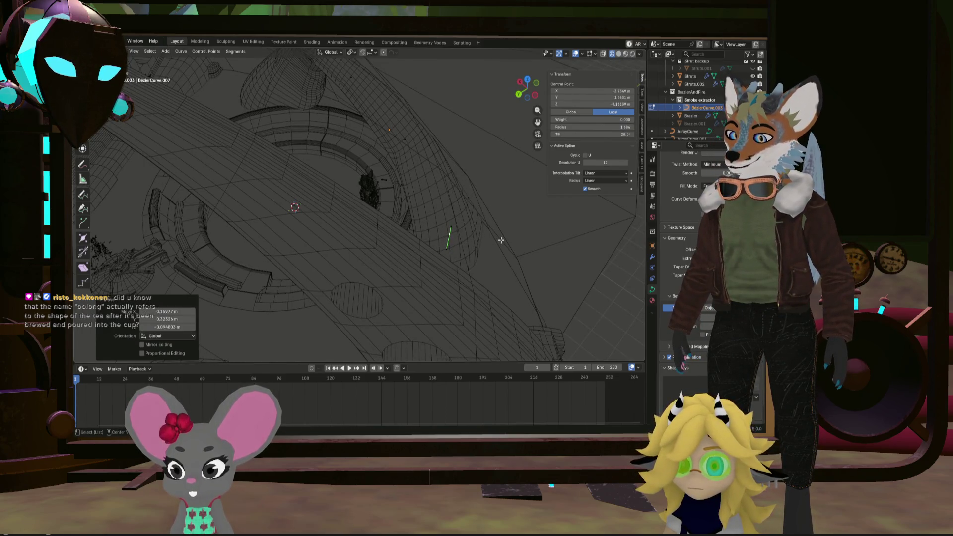
pyautogui.moveTo(490, 235); pyautogui.dragTo(531, 214, button='middle')
# Thicken the tube at this point and add more twist, reaching about 42.3°
pyautogui.hotkey('alt', 's')
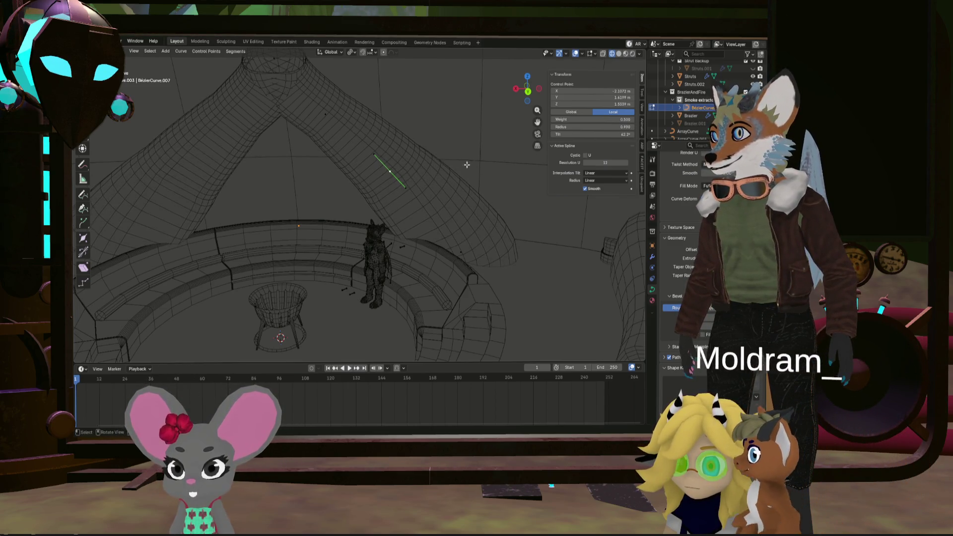
pyautogui.moveTo(466, 164)
pyautogui.mouseDown(button='middle')
pyautogui.moveTo(448, 197)
pyautogui.moveTo(455, 212)
pyautogui.moveTo(505, 249)
pyautogui.mouseUp(button='middle')
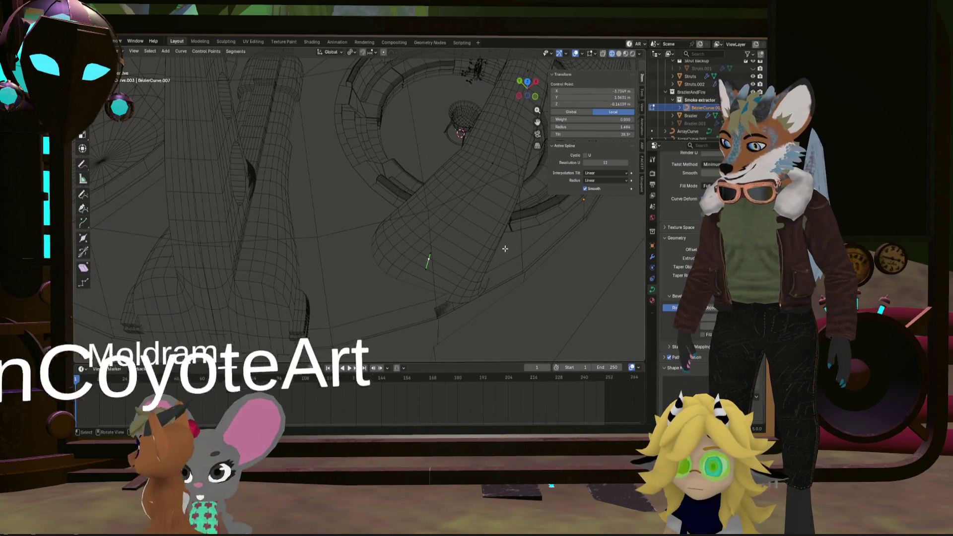
pyautogui.hotkey('ctrl', 't')
pyautogui.click(482, 280)
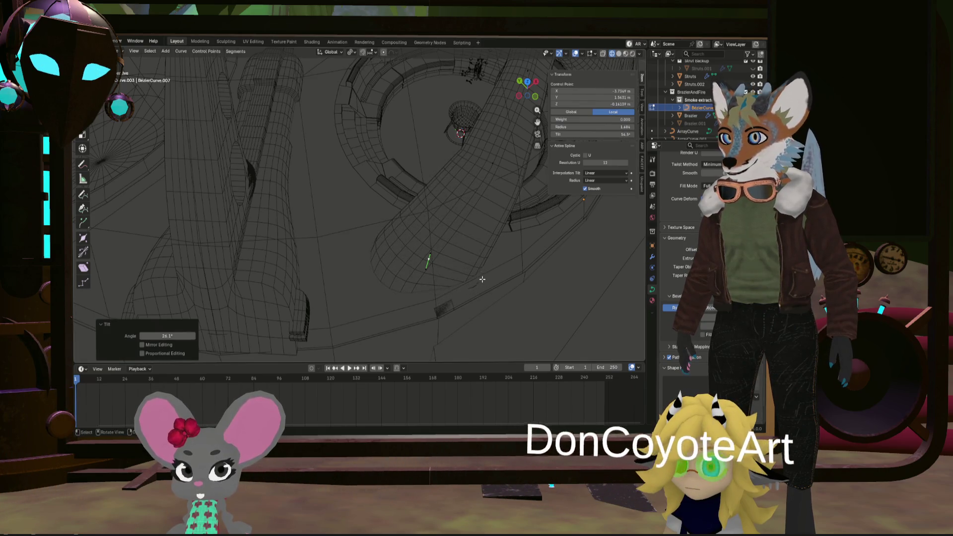
pyautogui.moveTo(482, 279); pyautogui.dragTo(452, 265, button='middle')
pyautogui.press('g')
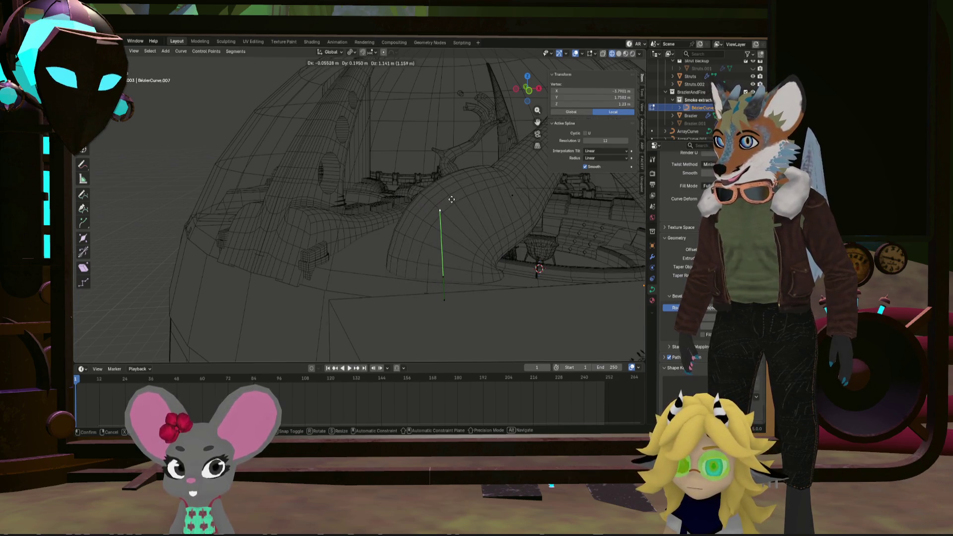
# Raise the control point, then cancel a further trial move
pyautogui.click(452, 199)
pyautogui.moveTo(452, 199)
pyautogui.mouseDown(button='middle')
pyautogui.moveTo(580, 213)
pyautogui.moveTo(498, 236)
pyautogui.moveTo(487, 234)
pyautogui.moveTo(495, 219)
pyautogui.moveTo(481, 208)
pyautogui.mouseUp(button='middle')
pyautogui.press('g')
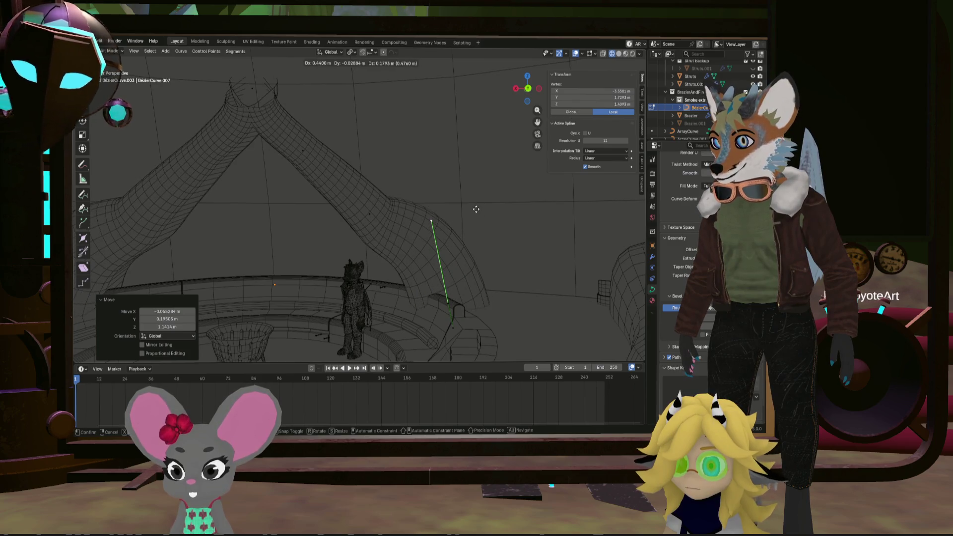
pyautogui.press('g')
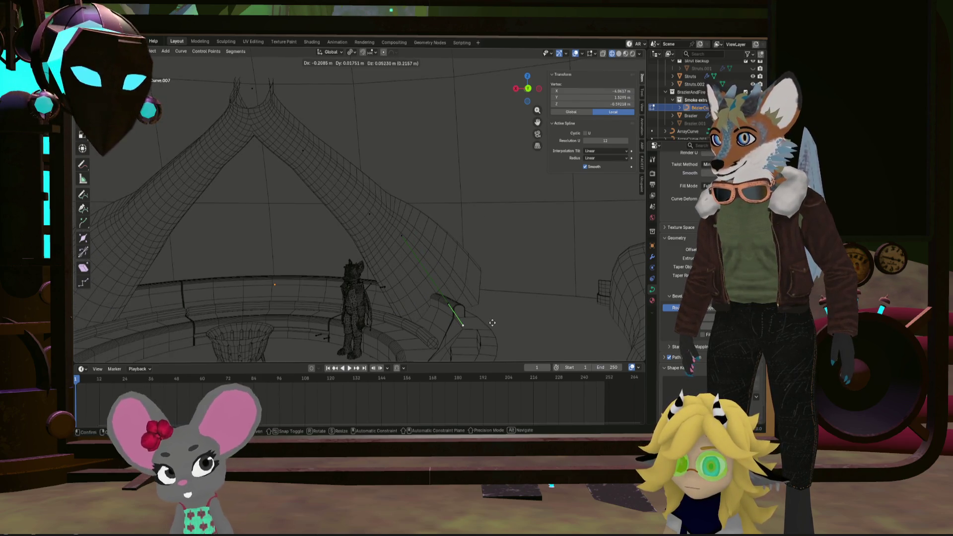
pyautogui.click(491, 323)
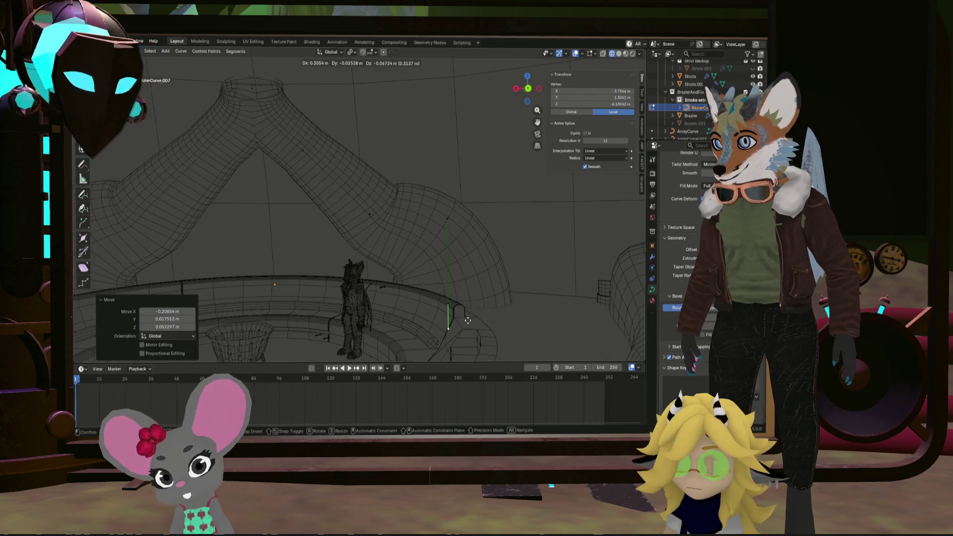
pyautogui.press('Escape')
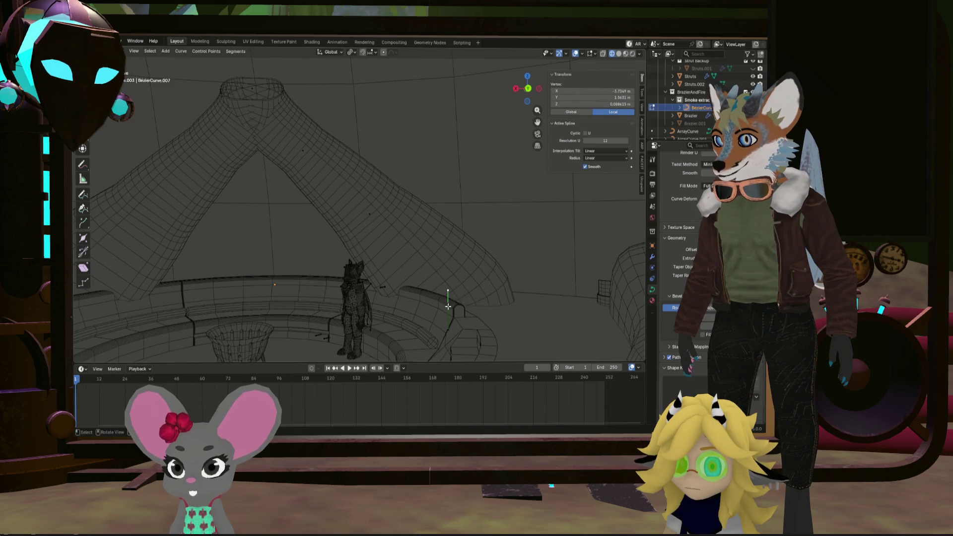
# Tilt another control point to -57.4° and scale its radius to 0.722
pyautogui.click(450, 301)
pyautogui.moveTo(394, 281); pyautogui.dragTo(422, 307, button='middle')
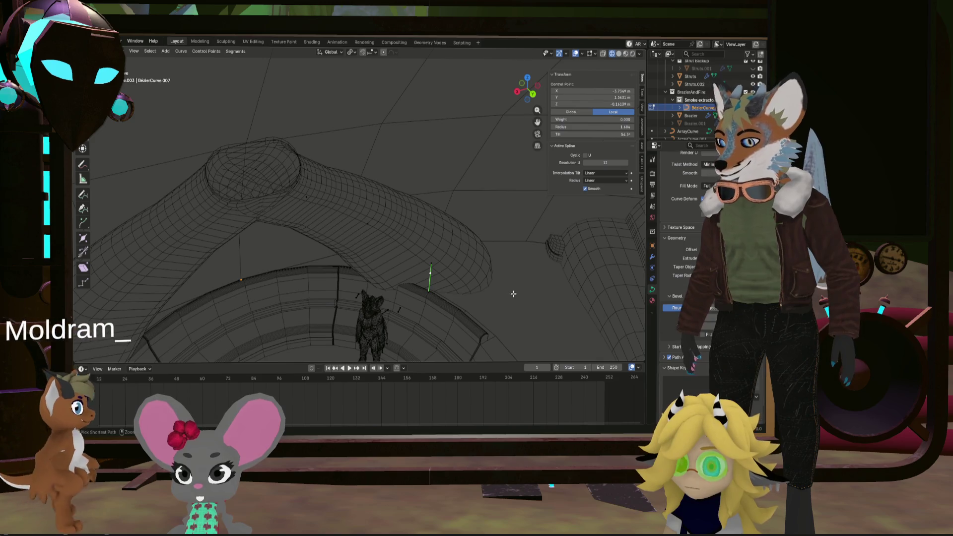
pyautogui.hotkey('ctrl', 't')
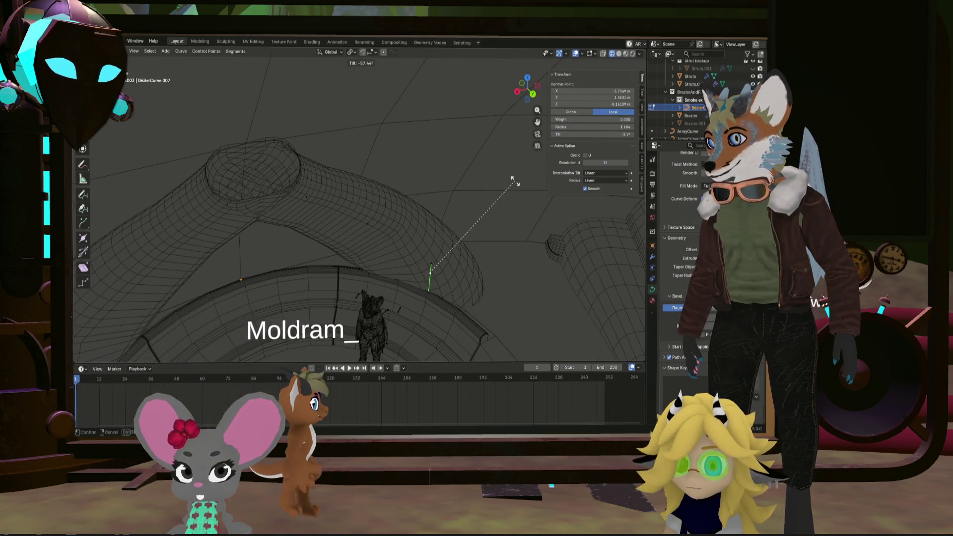
pyautogui.click(513, 179)
pyautogui.moveTo(514, 180); pyautogui.dragTo(400, 221, button='middle')
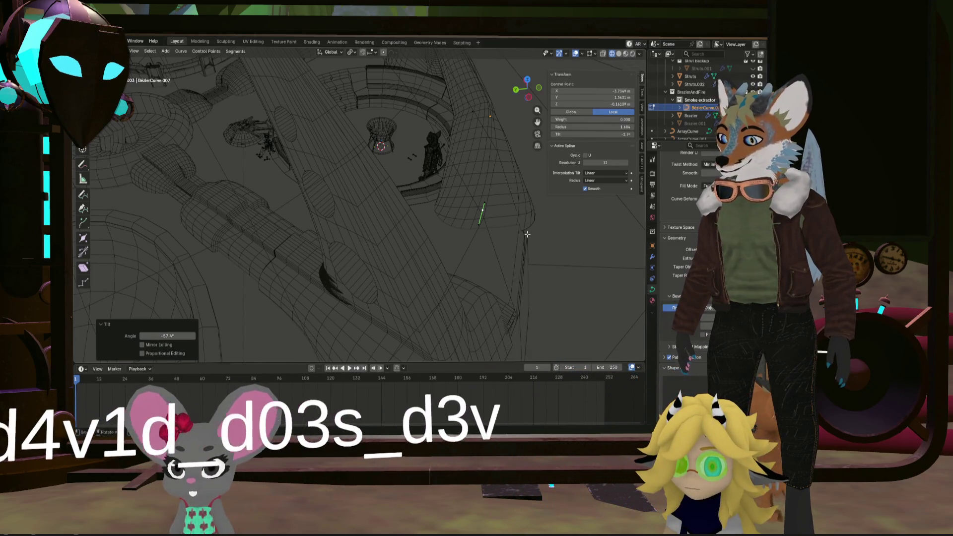
pyautogui.hotkey('alt', 's')
pyautogui.click(514, 227)
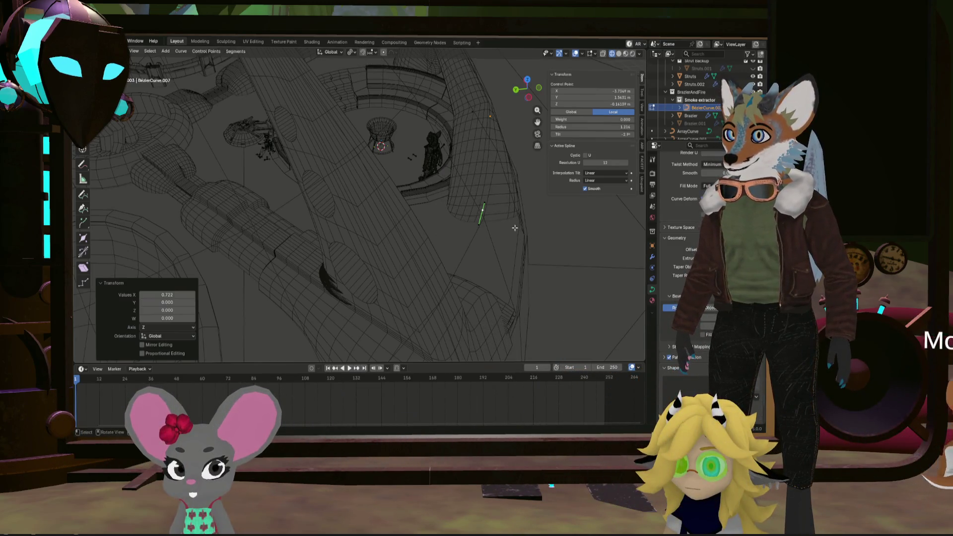
pyautogui.moveTo(514, 227); pyautogui.dragTo(563, 199, button='middle')
pyautogui.click(383, 157)
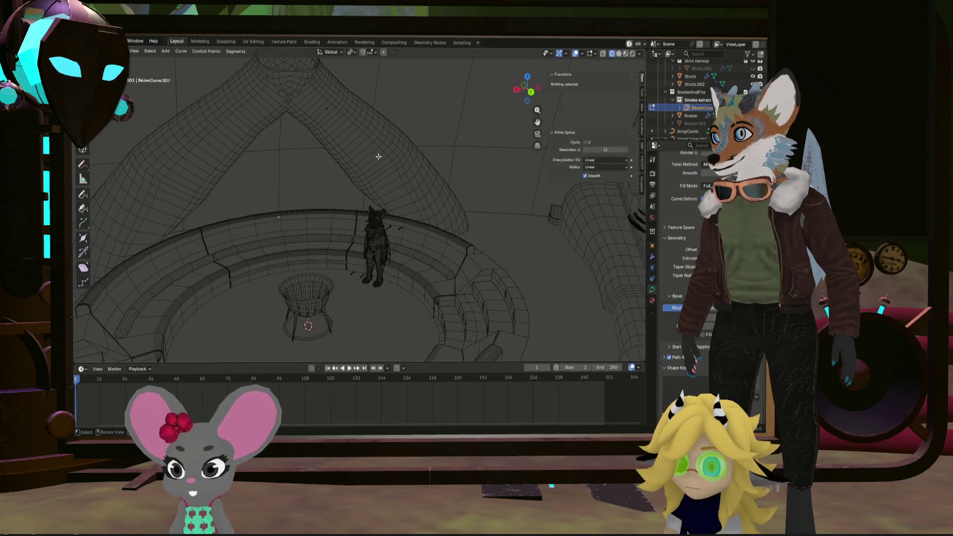
# Reduce the radius and adjust the tilt of a control point on the right tube
pyautogui.scroll(1, 382, 158)
pyautogui.keyDown('shift'); pyautogui.moveTo(382, 159); pyautogui.dragTo(410, 211, button='middle'); pyautogui.keyUp('shift')
pyautogui.scroll(1, 410, 210)
pyautogui.click(407, 212)
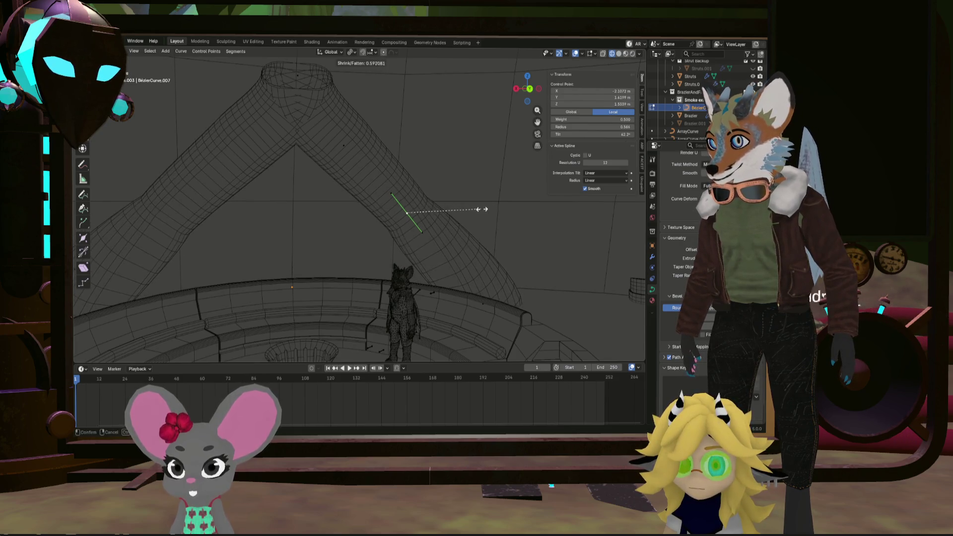
pyautogui.click(494, 204)
pyautogui.moveTo(494, 205); pyautogui.dragTo(466, 239, button='middle')
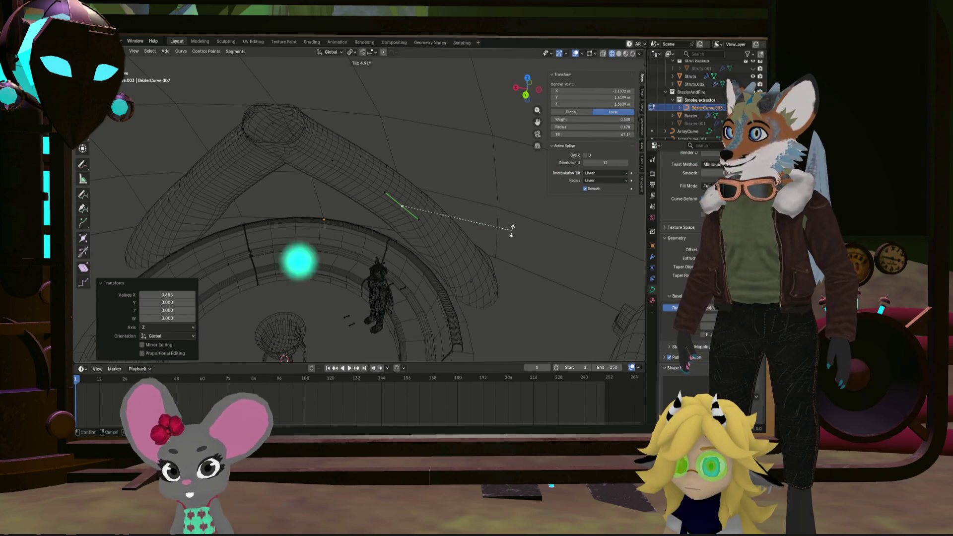
pyautogui.click(508, 184)
# Tilt another point 36.2°, fatten its radius to 1.109, and raise a base handle about 0.69 m
pyautogui.click(471, 287)
pyautogui.moveTo(472, 287); pyautogui.dragTo(546, 283, button='middle')
pyautogui.hotkey('ctrl', 't')
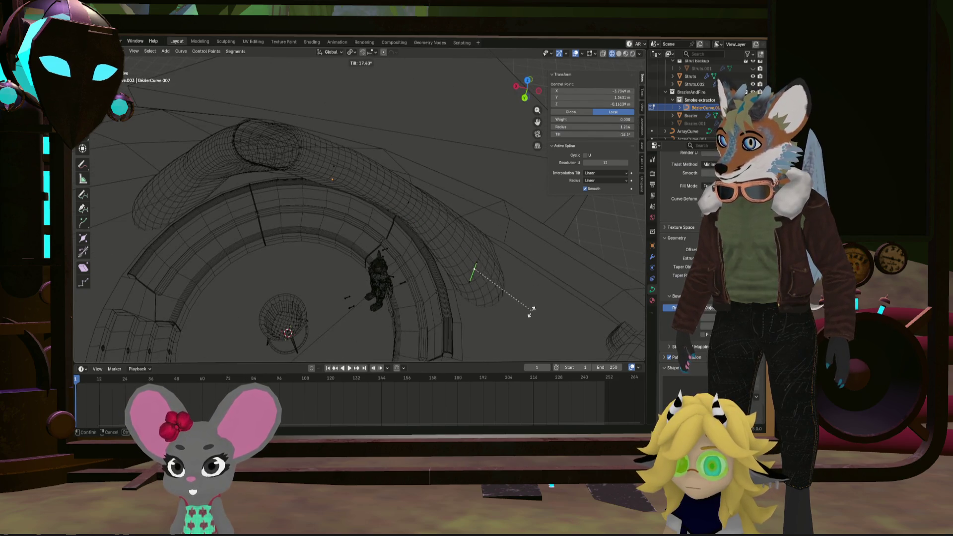
pyautogui.click(513, 323)
pyautogui.moveTo(512, 324)
pyautogui.mouseDown(button='middle')
pyautogui.moveTo(466, 298)
pyautogui.moveTo(435, 295)
pyautogui.mouseUp(button='middle')
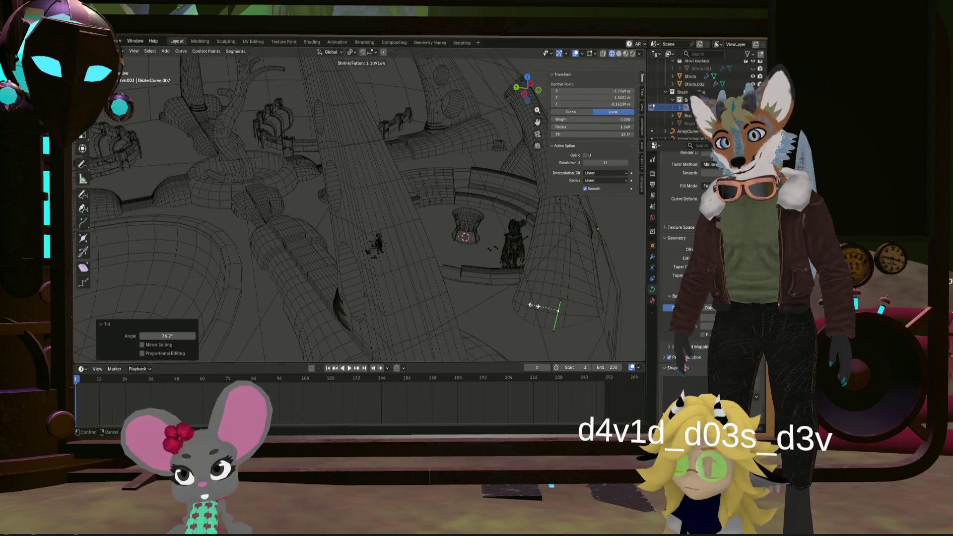
pyautogui.click(534, 306)
pyautogui.moveTo(534, 306)
pyautogui.mouseDown(button='middle')
pyautogui.moveTo(491, 295)
pyautogui.moveTo(512, 298)
pyautogui.moveTo(516, 276)
pyautogui.moveTo(543, 287)
pyautogui.mouseUp(button='middle')
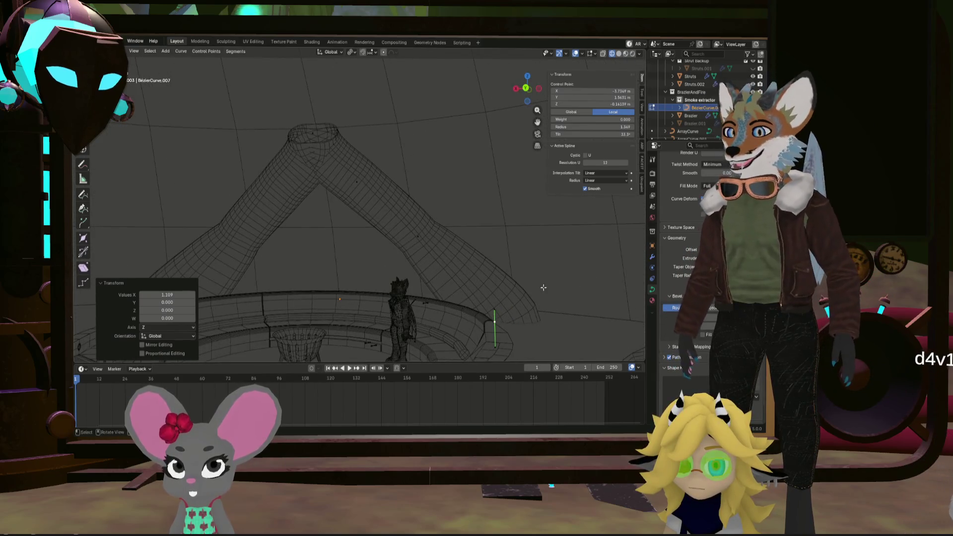
pyautogui.click(495, 302)
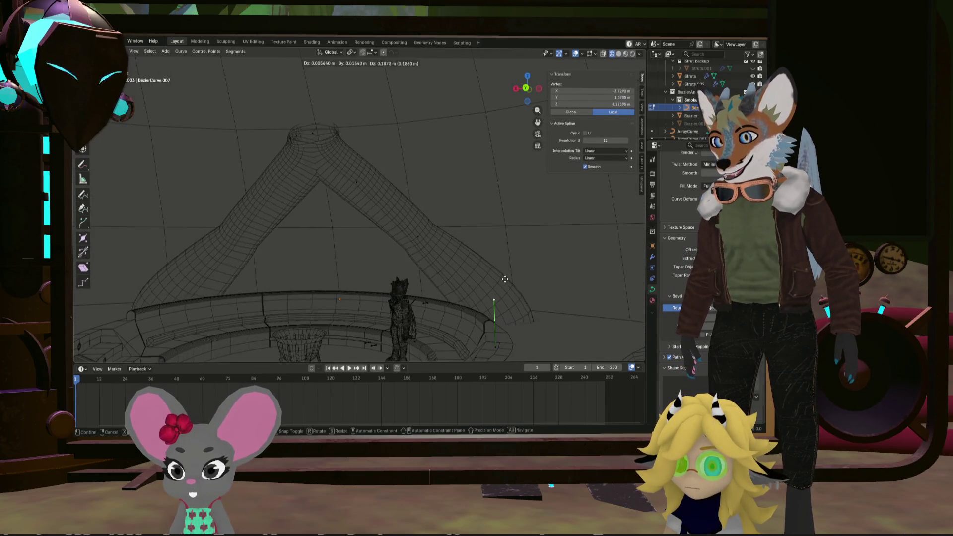
pyautogui.click(500, 255)
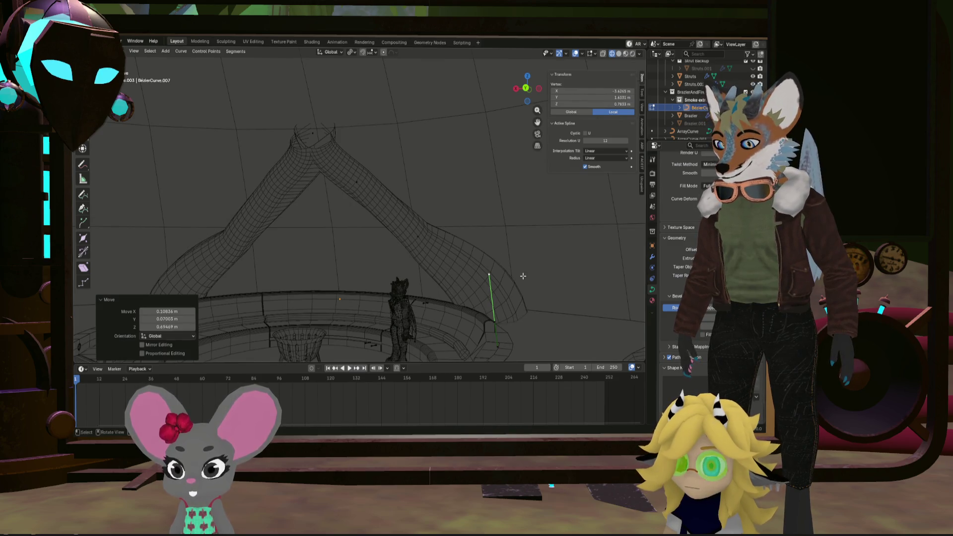
# Tilt the tube's base control point, then give a higher point a 93° tilt
pyautogui.click(501, 315)
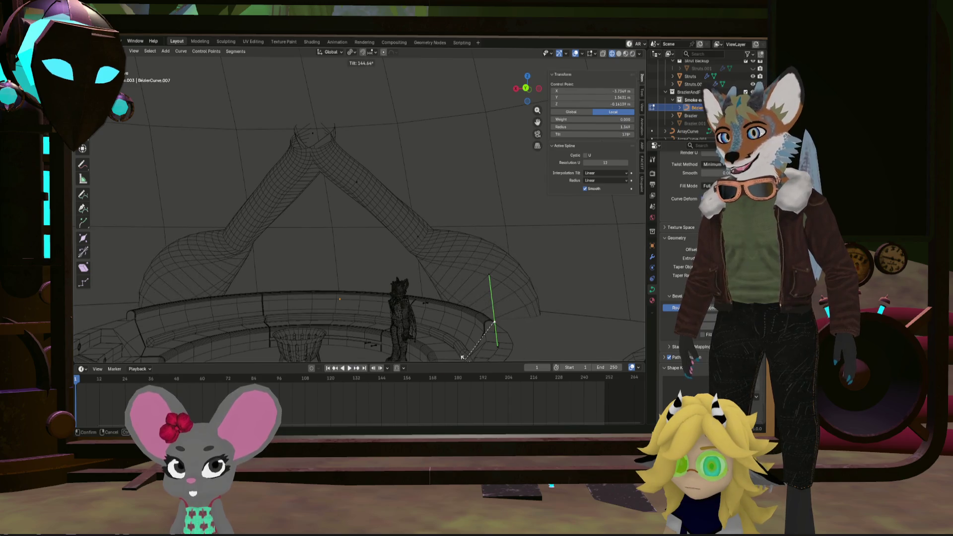
pyautogui.click(500, 352)
pyautogui.click(418, 237)
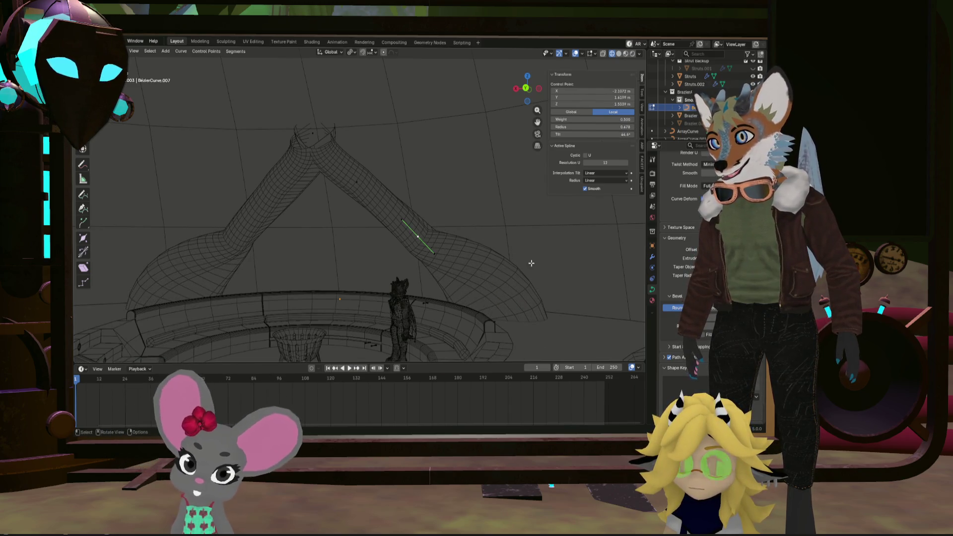
pyautogui.click(392, 306)
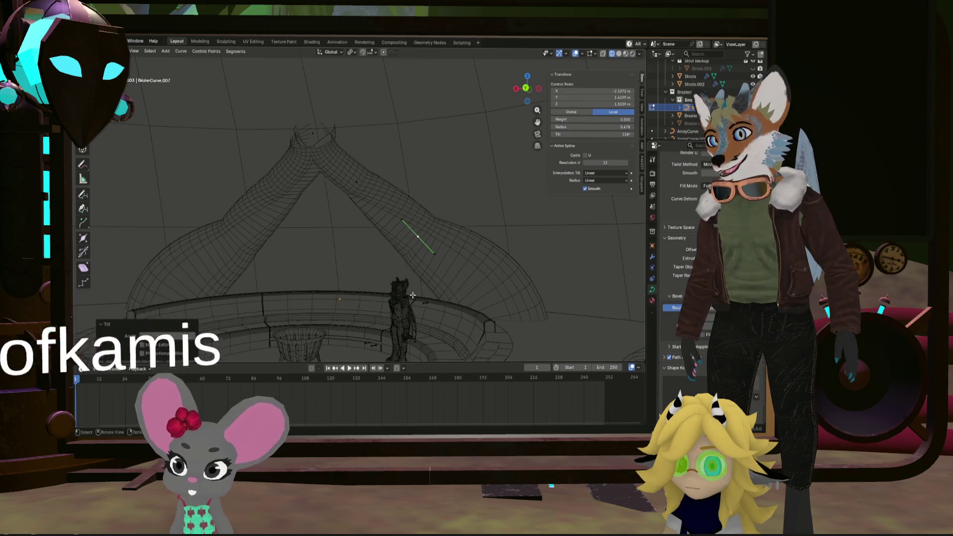
pyautogui.moveTo(393, 306)
pyautogui.mouseDown(button='middle')
pyautogui.moveTo(277, 286)
pyautogui.moveTo(531, 218)
pyautogui.mouseUp(button='middle')
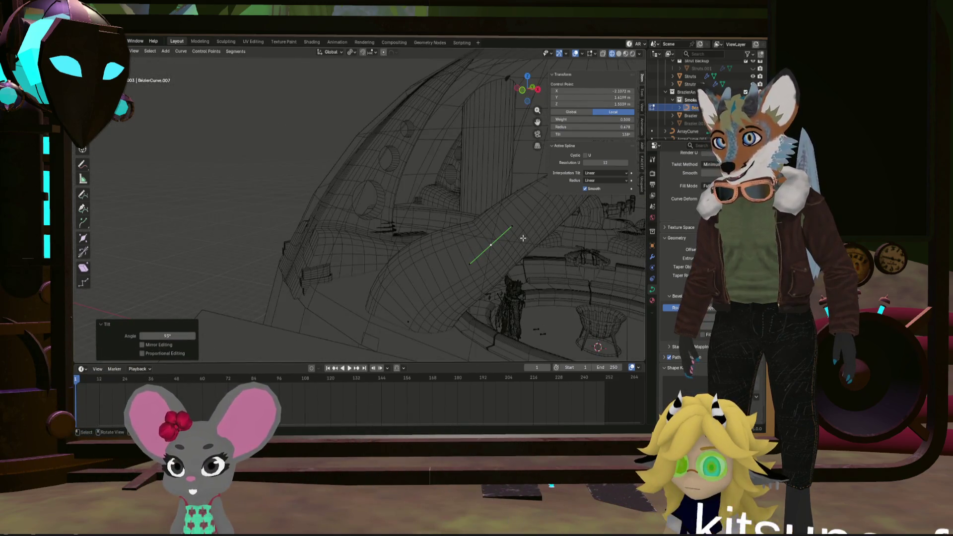
# Reposition a curve handle and raise a control point about 0.44 m
pyautogui.click(531, 219)
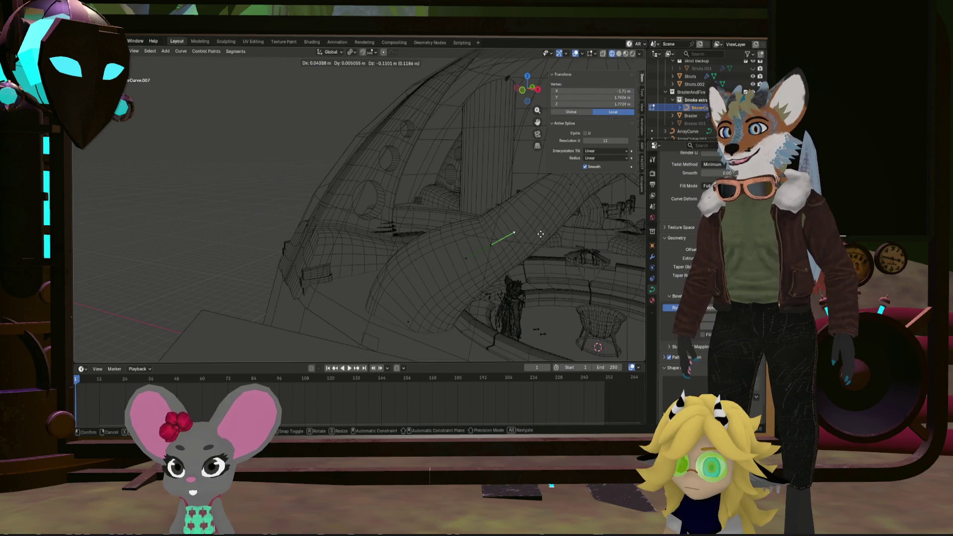
pyautogui.click(540, 234)
pyautogui.click(492, 236)
pyautogui.press('g')
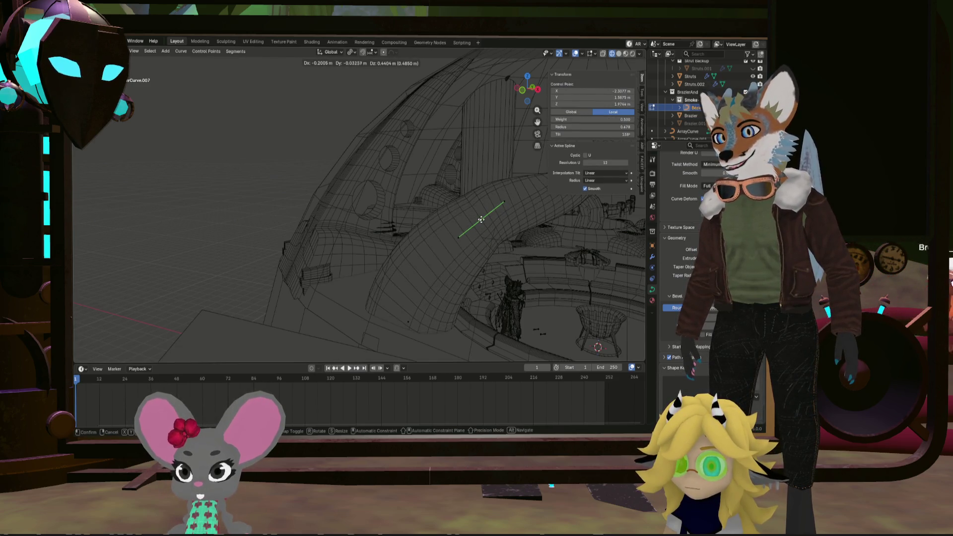
pyautogui.click(481, 219)
# From a side view of the arch, begin tilting another control point
pyautogui.moveTo(481, 219)
pyautogui.mouseDown(button='middle')
pyautogui.moveTo(619, 237)
pyautogui.moveTo(577, 238)
pyautogui.mouseUp(button='middle')
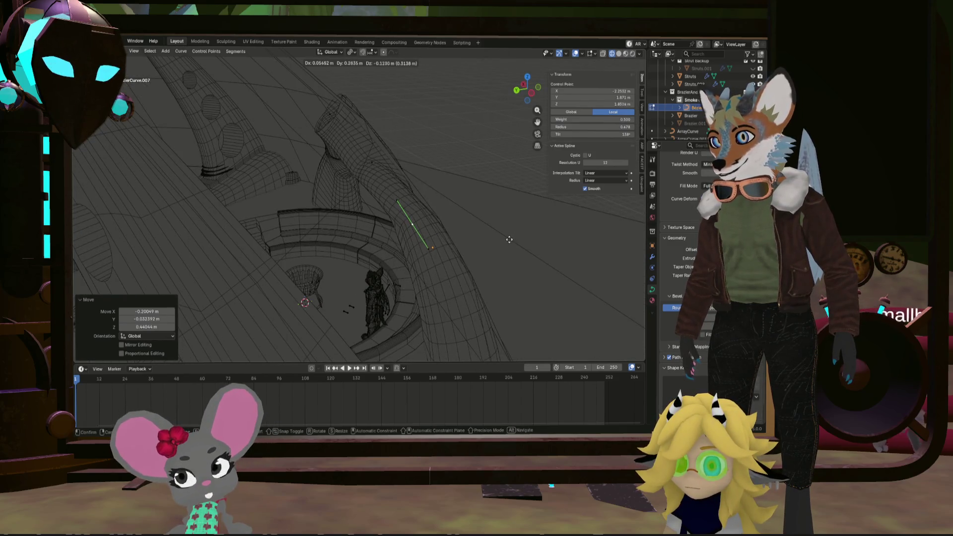
pyautogui.moveTo(508, 239)
pyautogui.mouseDown(button='middle')
pyautogui.moveTo(500, 212)
pyautogui.moveTo(412, 214)
pyautogui.moveTo(397, 224)
pyautogui.mouseUp(button='middle')
pyautogui.click(377, 201)
pyautogui.hotkey('ctrl', 't')
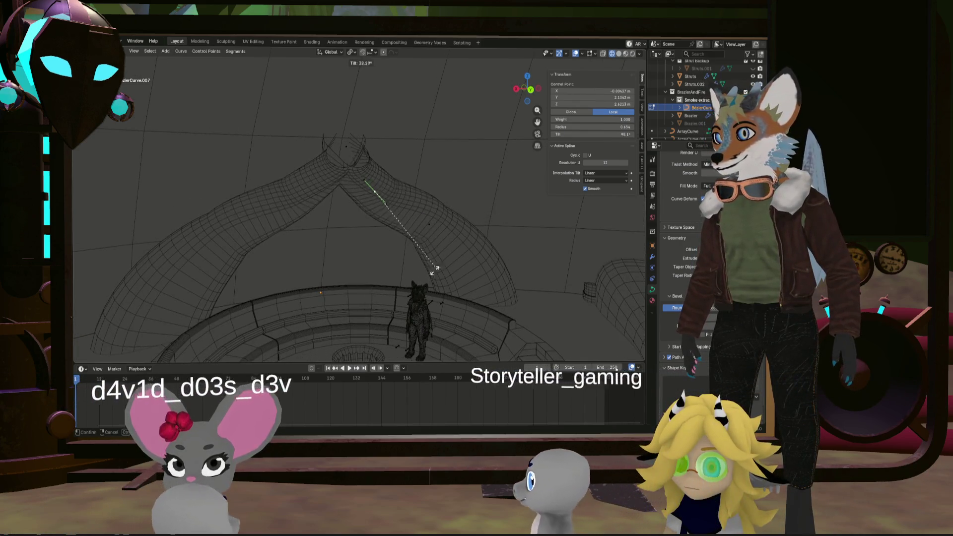
# Tilt the arch control point by 57.1° and the apex control point by 58.4°
pyautogui.click(401, 276)
pyautogui.moveTo(401, 275); pyautogui.dragTo(324, 193, button='middle')
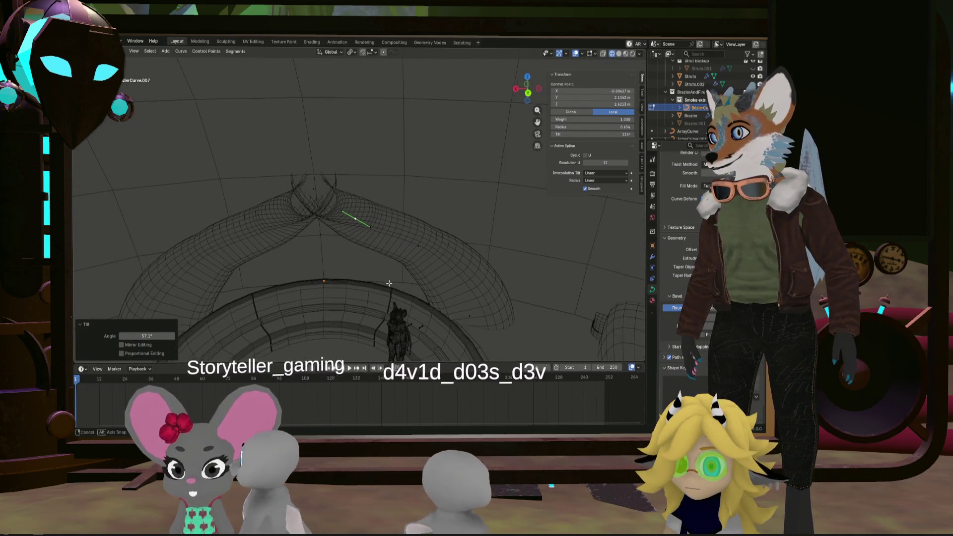
pyautogui.click(316, 191)
pyautogui.hotkey('ctrl', 't')
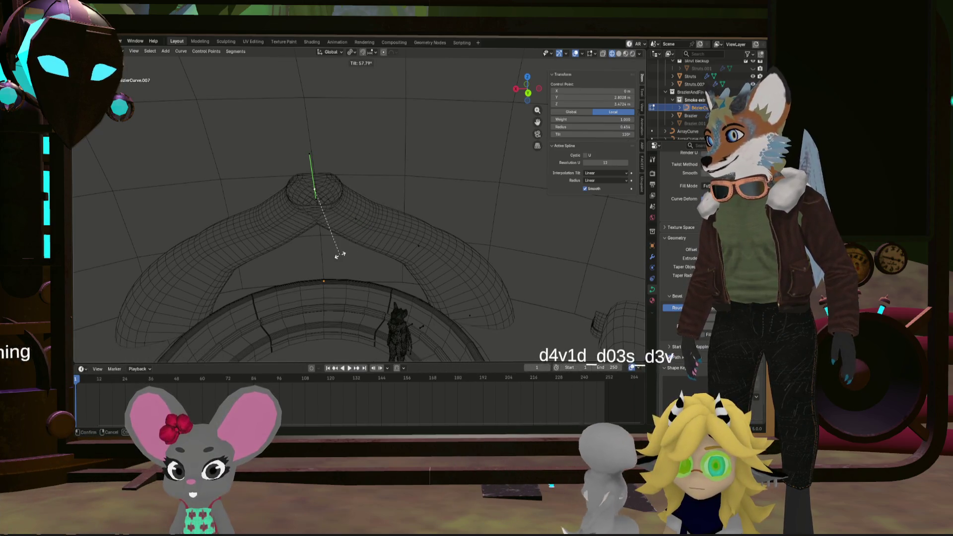
pyautogui.click(339, 254)
# Orbit and zoom around the apex to inspect where the two tubes meet
pyautogui.moveTo(339, 255); pyautogui.dragTo(302, 254, button='middle')
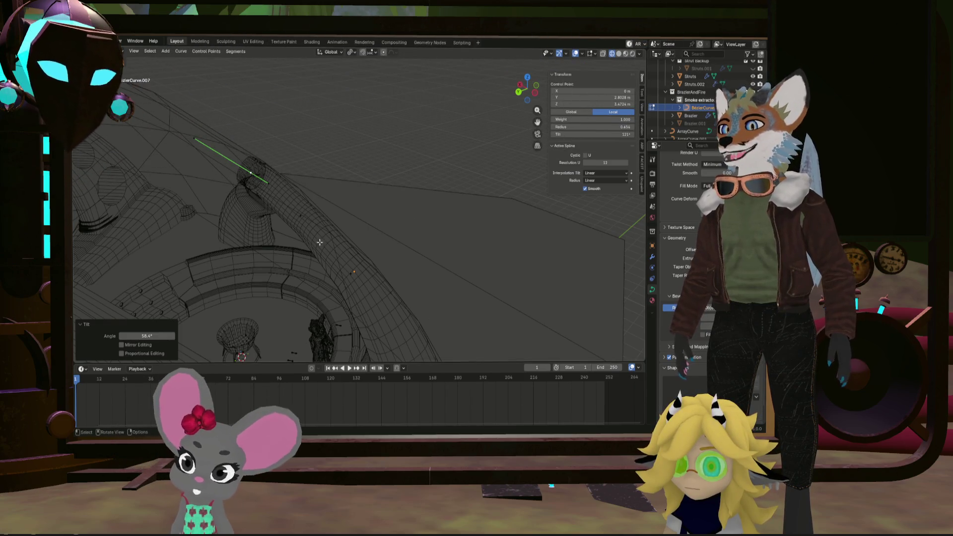
pyautogui.moveTo(320, 242)
pyautogui.mouseDown(button='middle')
pyautogui.moveTo(284, 211)
pyautogui.moveTo(389, 221)
pyautogui.moveTo(452, 244)
pyautogui.mouseUp(button='middle')
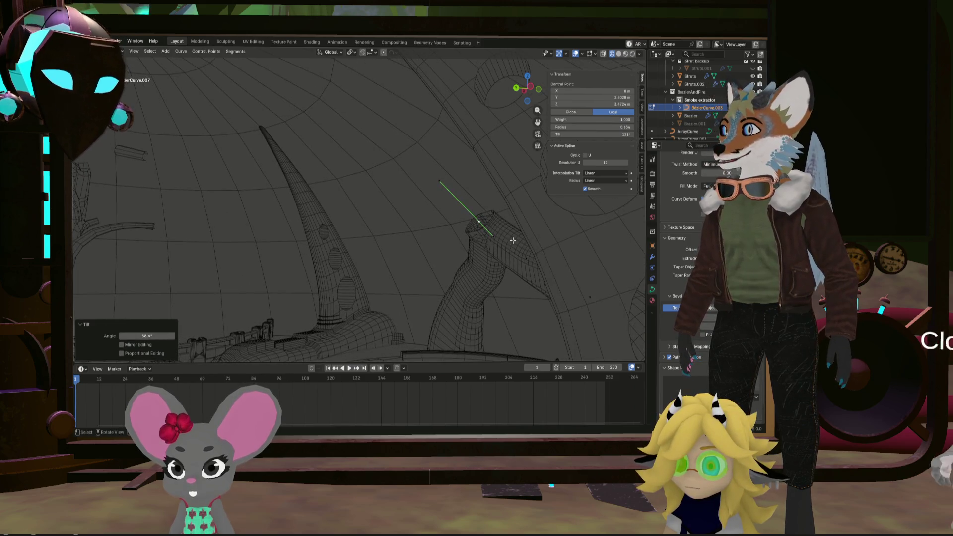
pyautogui.moveTo(512, 240)
pyautogui.mouseDown(button='middle')
pyautogui.moveTo(502, 221)
pyautogui.moveTo(477, 222)
pyautogui.moveTo(542, 265)
pyautogui.mouseUp(button='middle')
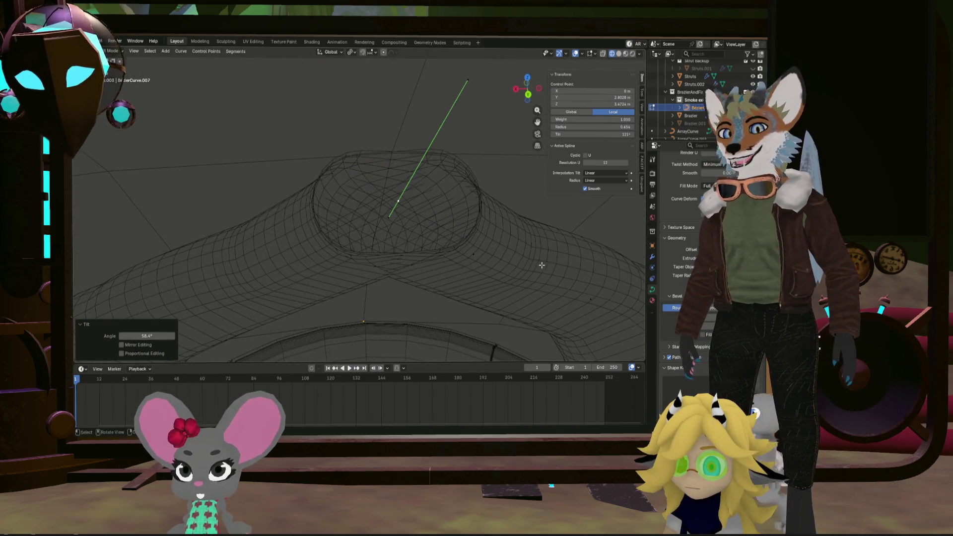
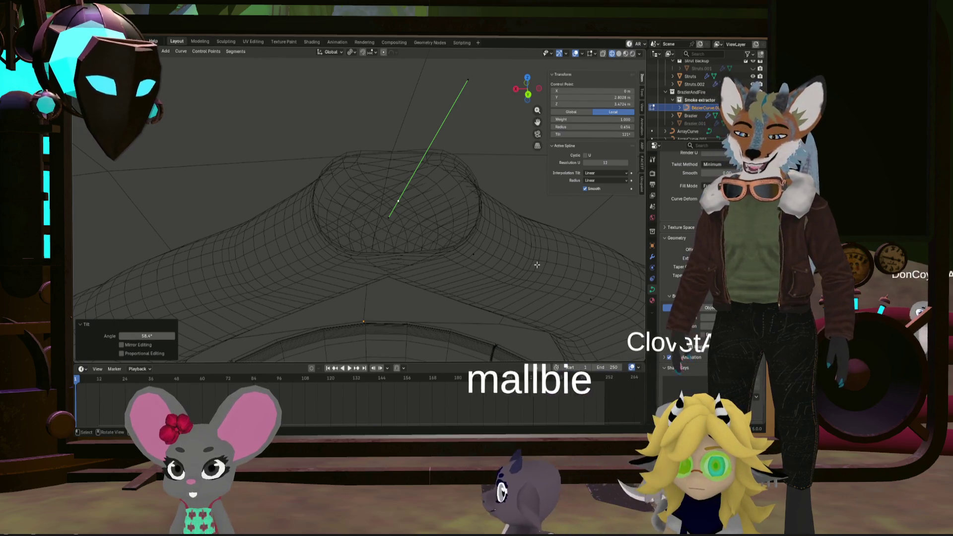
# Tilt the selected pipe control point with Ctrl+T to correct the tube's twist
pyautogui.moveTo(453, 193)
pyautogui.mouseDown(button='middle')
pyautogui.moveTo(443, 212)
pyautogui.moveTo(460, 212)
pyautogui.mouseUp(button='middle')
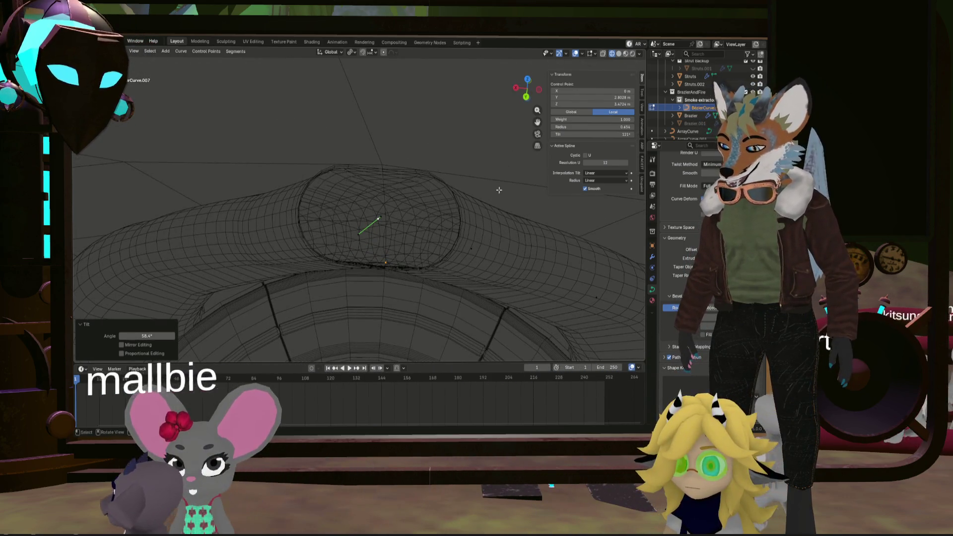
pyautogui.hotkey('ctrl', 't')
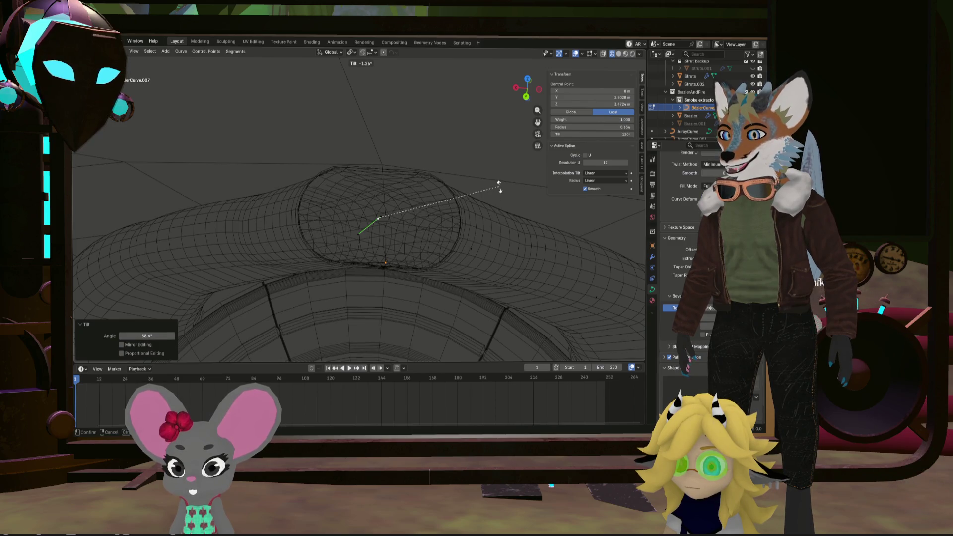
pyautogui.click(501, 178)
pyautogui.scroll(5, 447, 184)
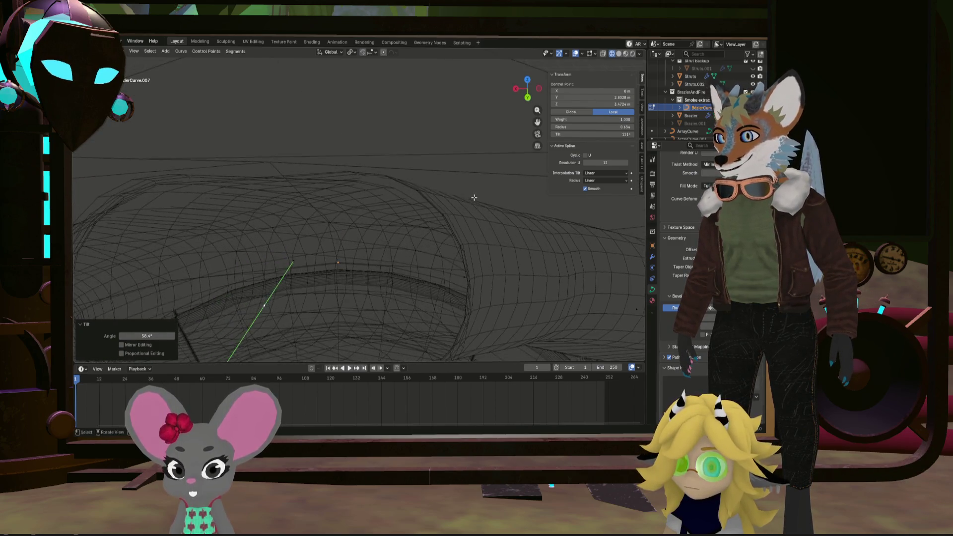
pyautogui.click(389, 187)
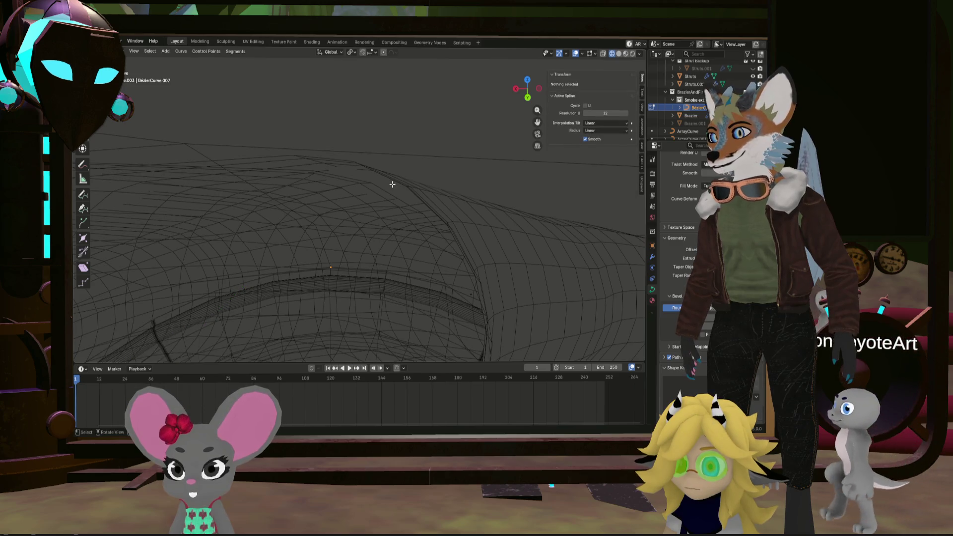
# Select another pipe control point and tilt it to -2.76°
pyautogui.moveTo(389, 187); pyautogui.dragTo(347, 193, button='middle')
pyautogui.click(346, 193)
pyautogui.scroll(-3, 375, 196)
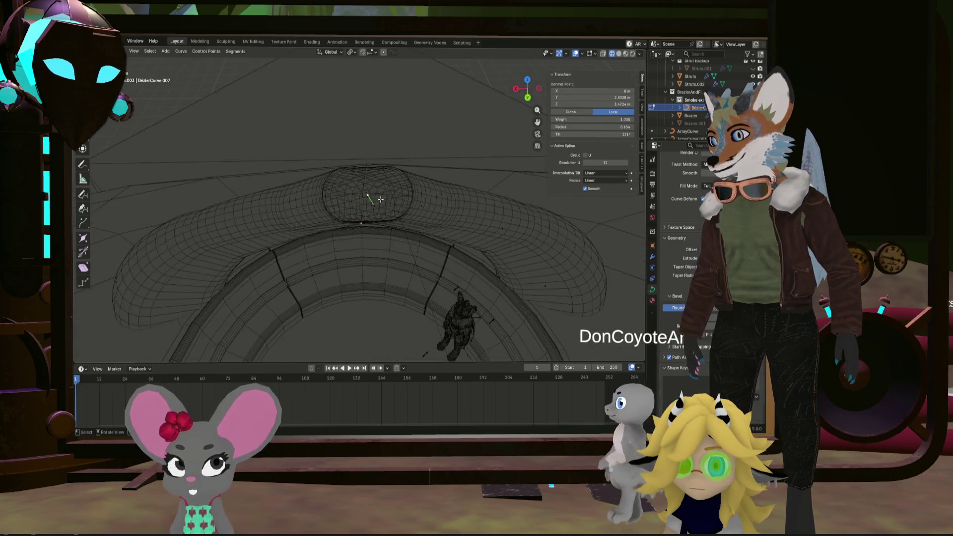
pyautogui.scroll(3, 392, 171)
pyautogui.moveTo(391, 170); pyautogui.dragTo(500, 123, button='middle')
pyautogui.hotkey('ctrl', 't')
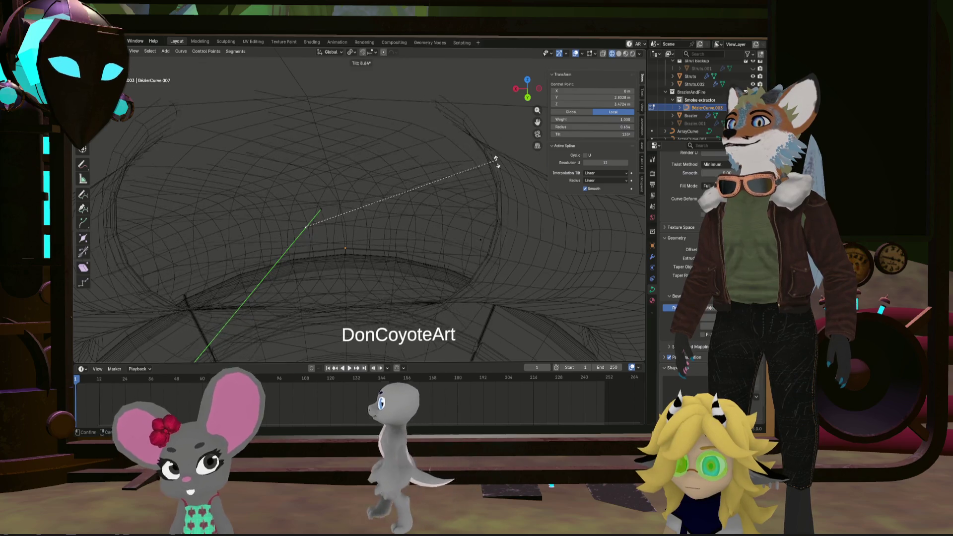
pyautogui.click(499, 108)
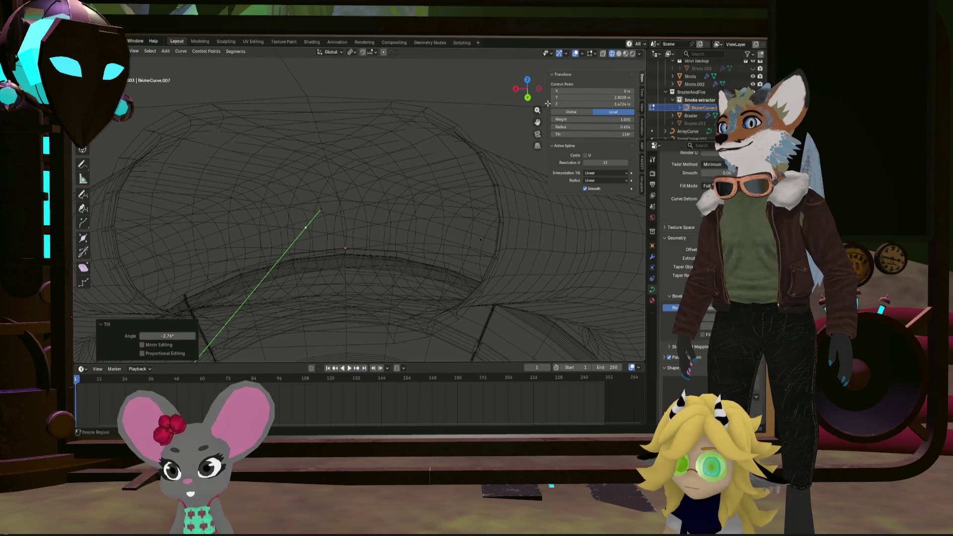
# Switch the viewport to Solid shading and select another control point on the pipe
pyautogui.click(619, 55)
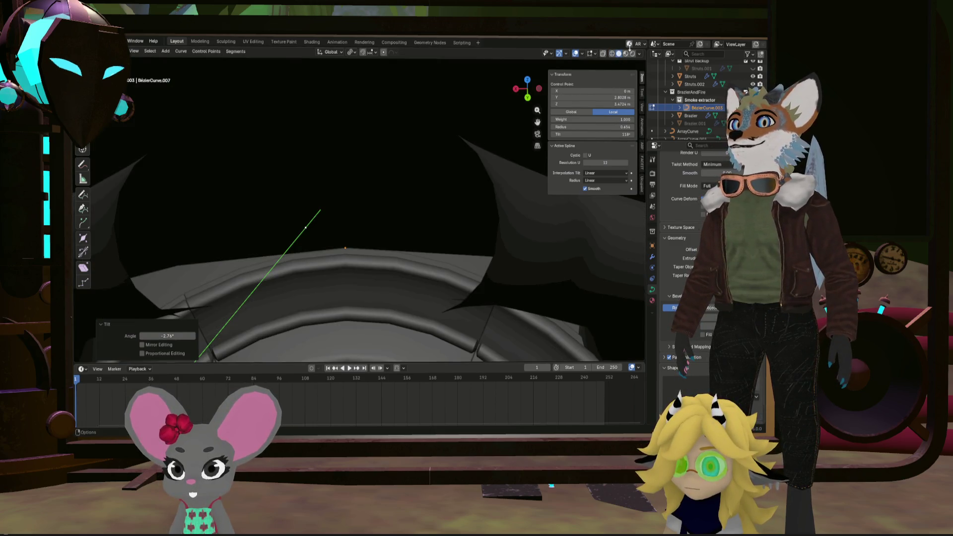
pyautogui.moveTo(523, 104)
pyautogui.mouseDown(button='middle')
pyautogui.moveTo(342, 132)
pyautogui.moveTo(447, 144)
pyautogui.moveTo(511, 114)
pyautogui.moveTo(318, 206)
pyautogui.moveTo(335, 225)
pyautogui.mouseUp(button='middle')
pyautogui.click(298, 213)
pyautogui.scroll(-5, 320, 211)
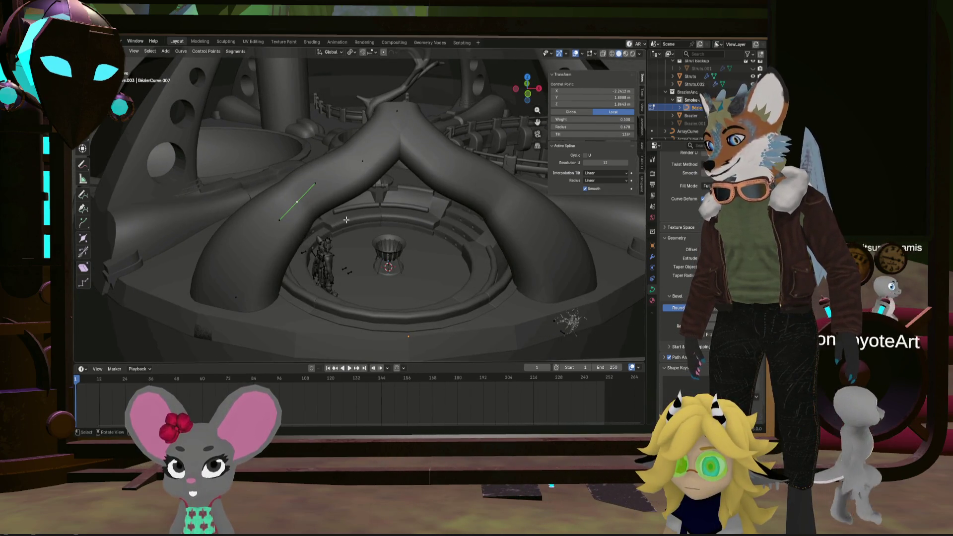
# Raise the left branch's end point along Z and fatten the tube at its upper control point
pyautogui.click(278, 218)
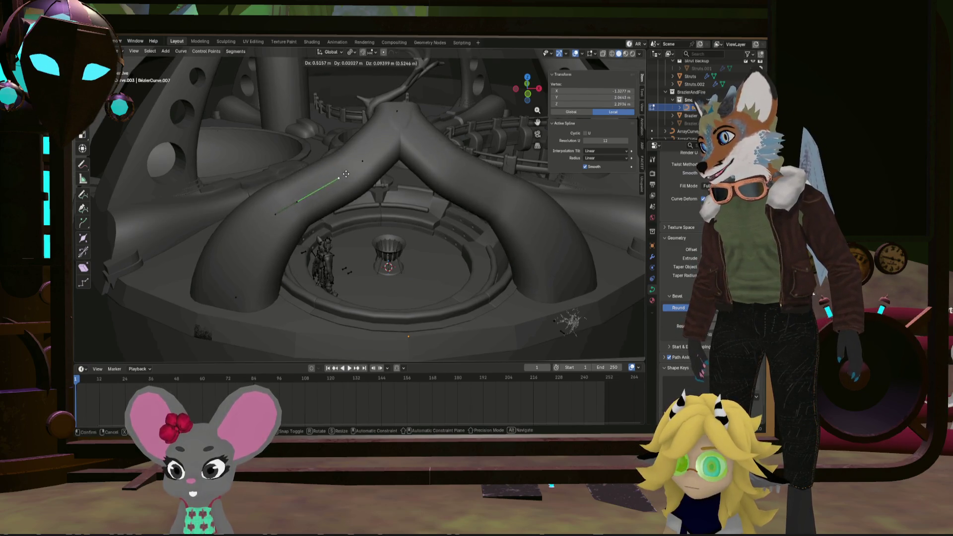
pyautogui.click(346, 174)
pyautogui.click(236, 297)
pyautogui.press('g')
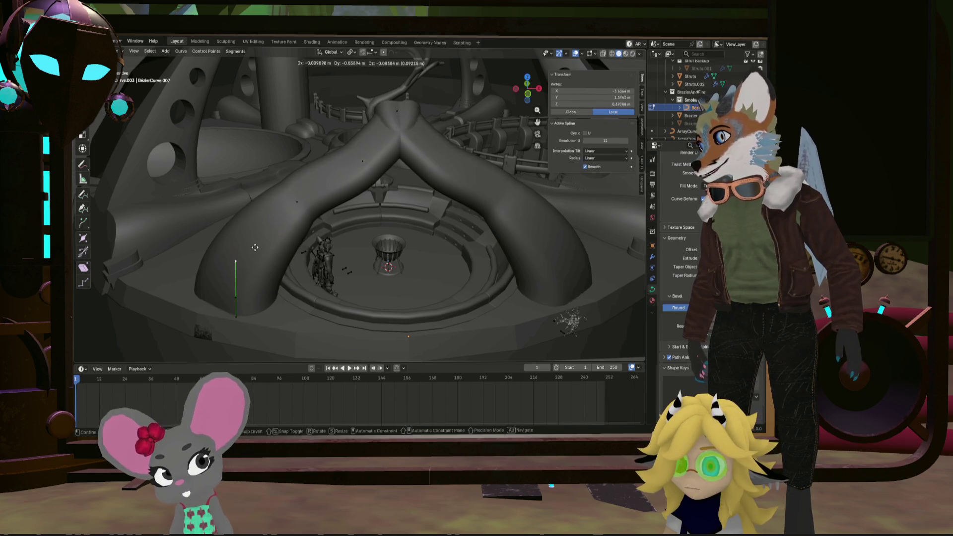
pyautogui.press('g')
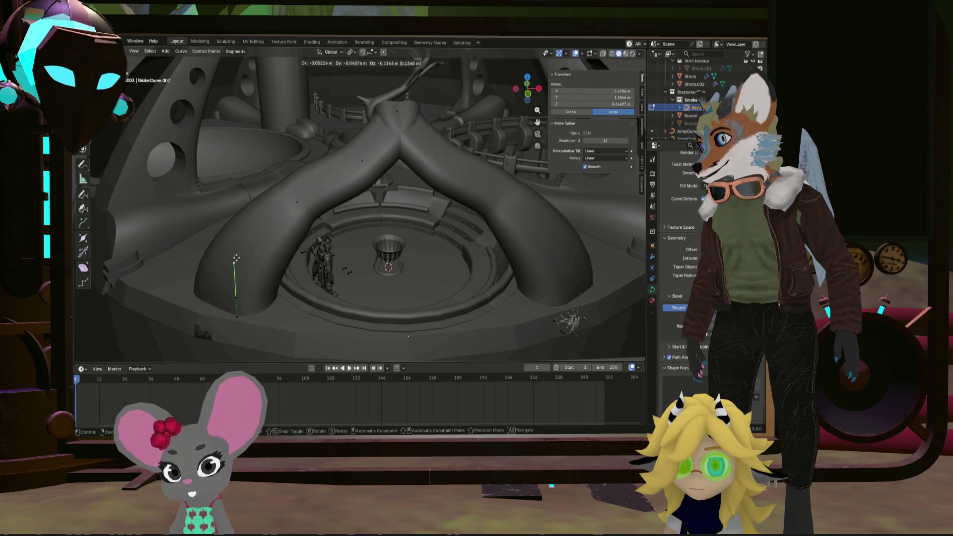
pyautogui.press('z')
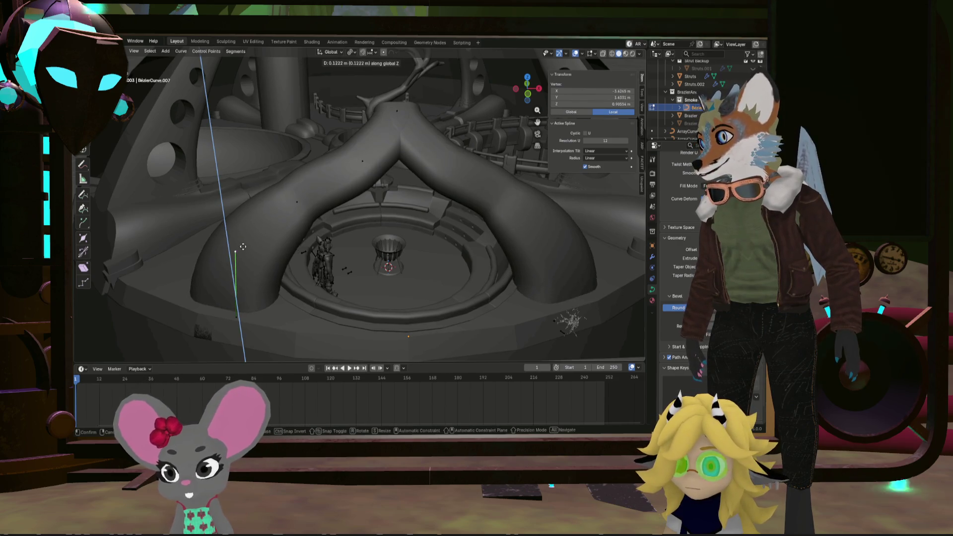
pyautogui.click(296, 203)
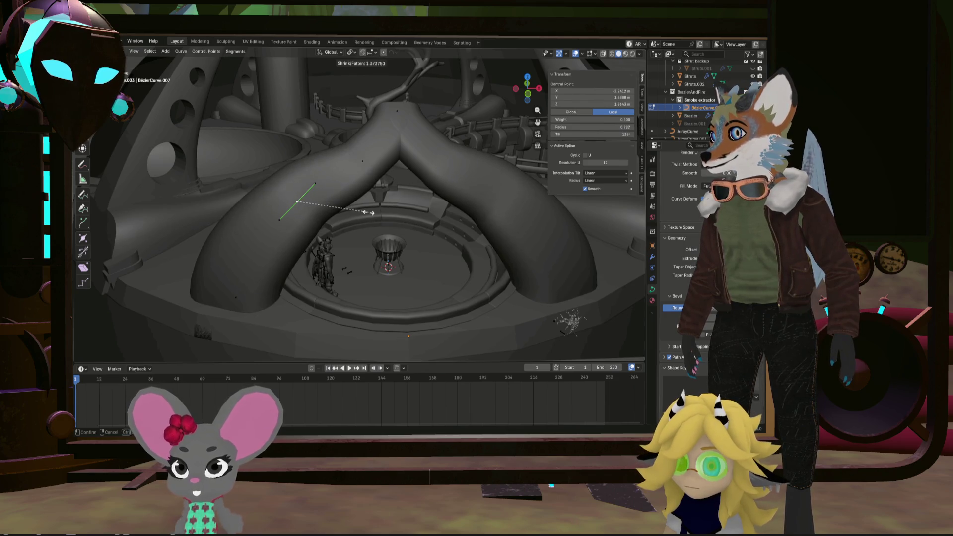
pyautogui.click(359, 211)
# Move the upper handle of the control point near the top junction to bend the pipe
pyautogui.click(363, 160)
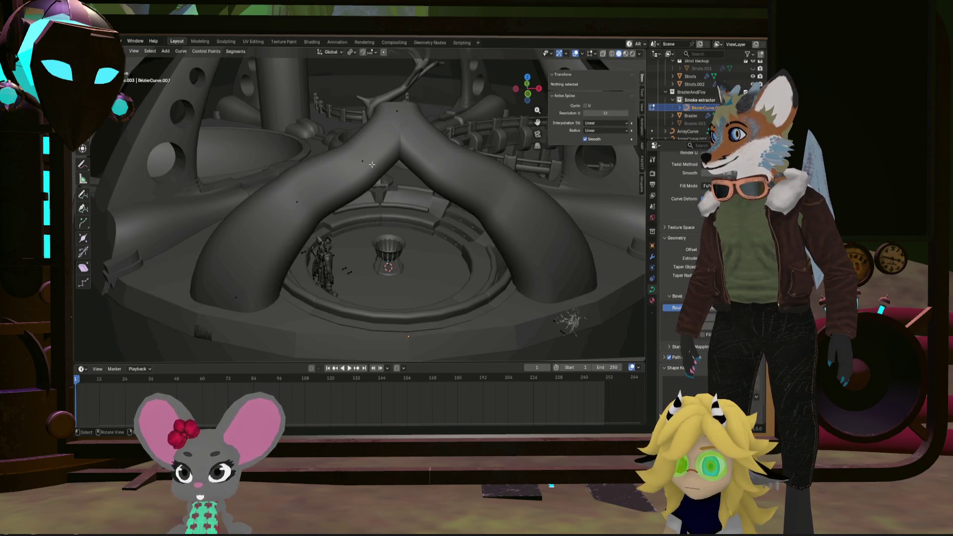
pyautogui.click(345, 178)
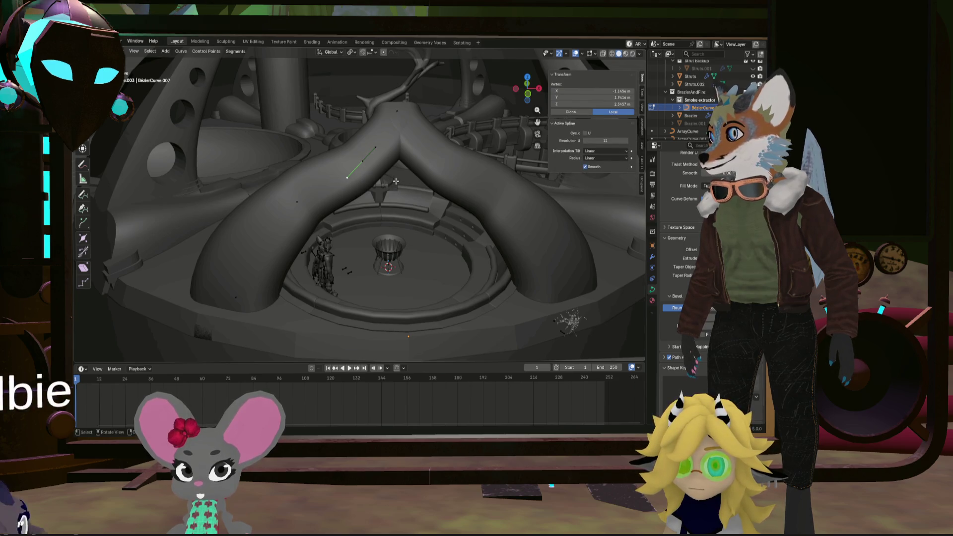
pyautogui.click(371, 161)
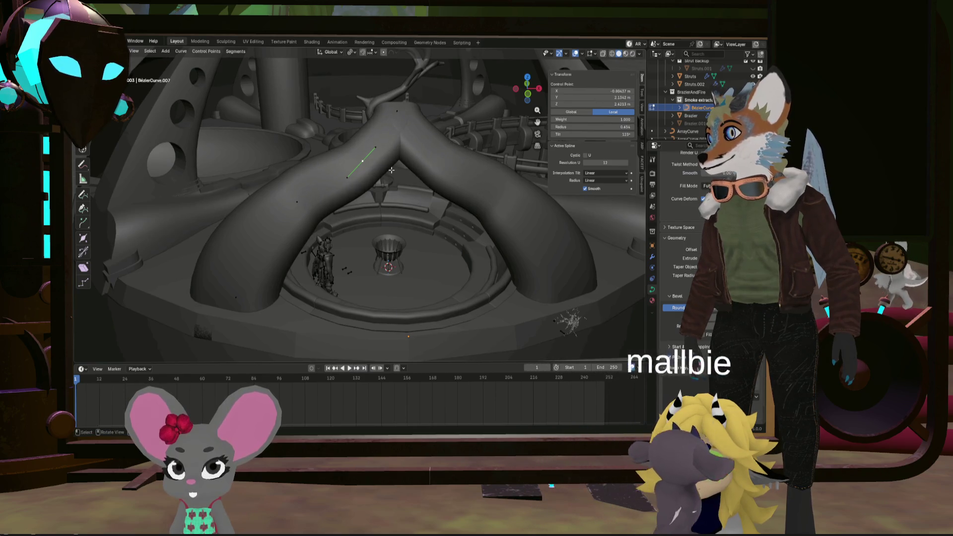
pyautogui.click(375, 148)
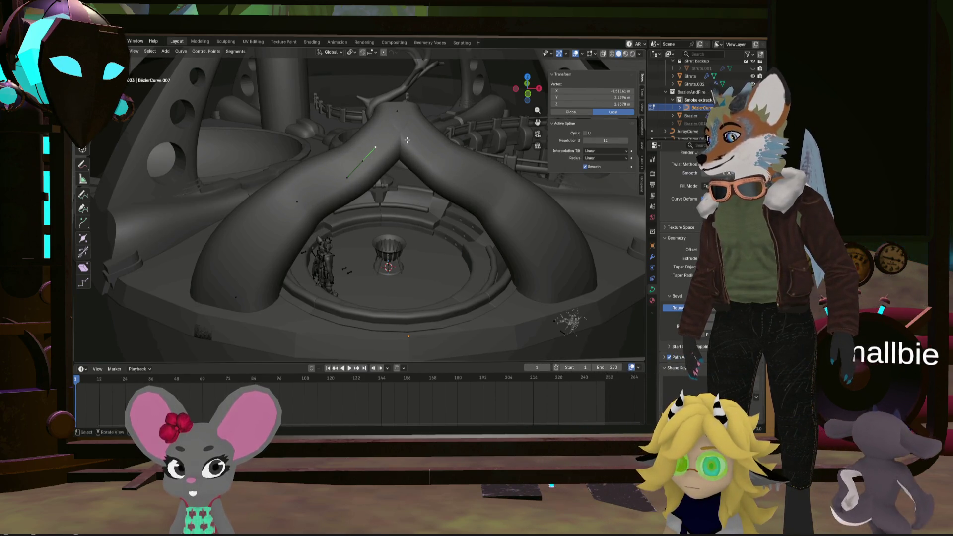
pyautogui.press('g')
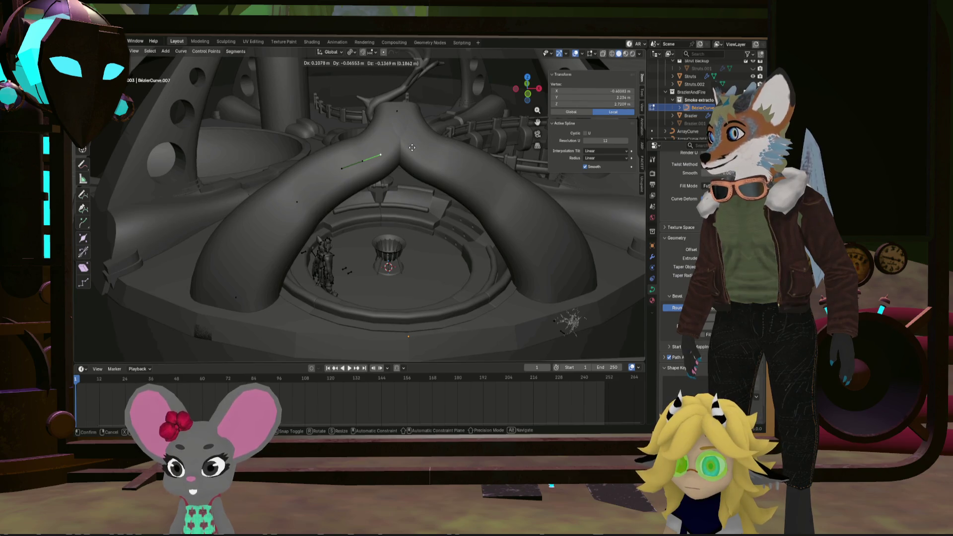
pyautogui.click(412, 147)
# Move another pipe control point about -0.12 m in Y
pyautogui.moveTo(412, 148); pyautogui.dragTo(429, 203, button='middle')
pyautogui.click(339, 220)
pyautogui.press('g')
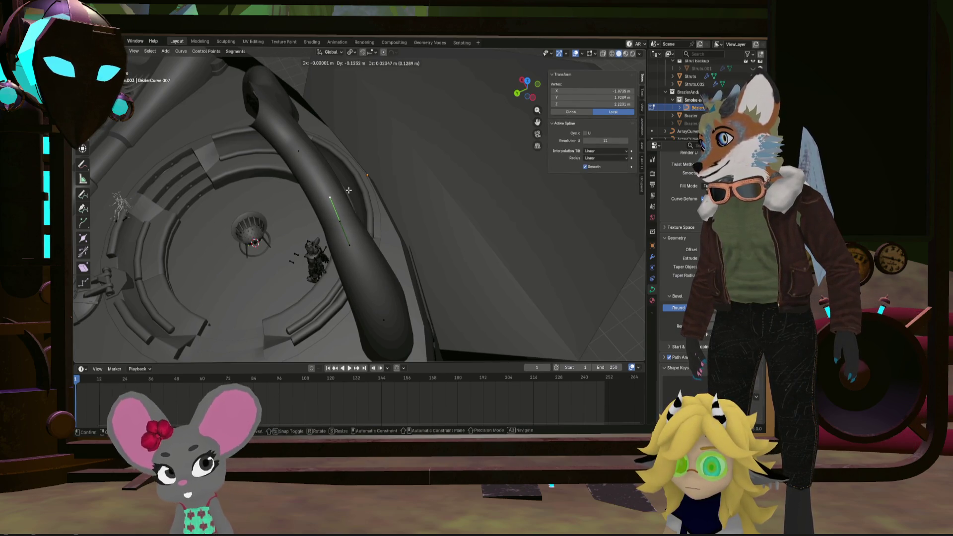
pyautogui.click(348, 190)
pyautogui.moveTo(348, 190)
pyautogui.mouseDown(button='middle')
pyautogui.moveTo(327, 214)
pyautogui.moveTo(326, 206)
pyautogui.mouseUp(button='middle')
pyautogui.scroll(5, 324, 197)
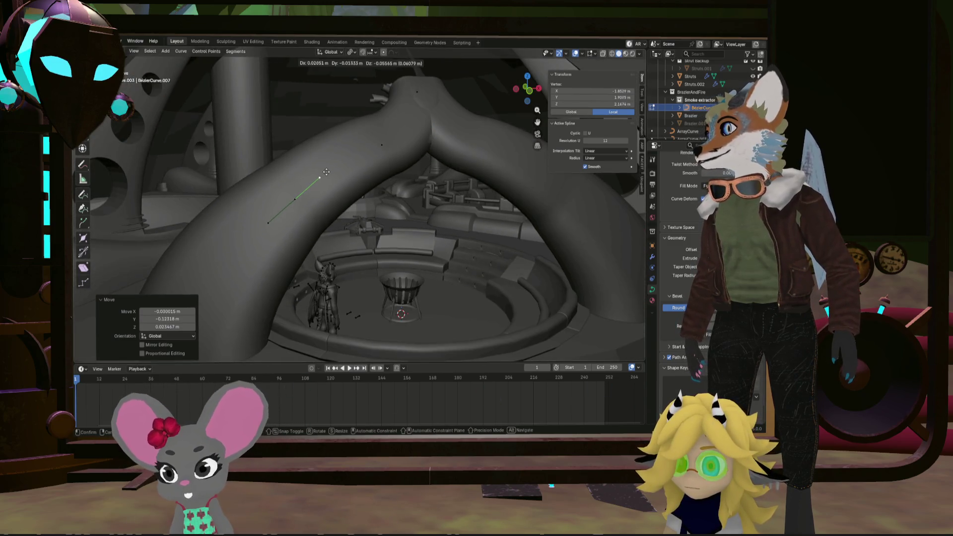
# Reposition the selected pipe control point near the arch top
pyautogui.click(328, 170)
pyautogui.moveTo(328, 170)
pyautogui.mouseDown(button='middle')
pyautogui.moveTo(336, 156)
pyautogui.moveTo(290, 194)
pyautogui.moveTo(312, 209)
pyautogui.moveTo(330, 194)
pyautogui.moveTo(256, 202)
pyautogui.moveTo(233, 214)
pyautogui.moveTo(395, 253)
pyautogui.moveTo(385, 253)
pyautogui.mouseUp(button='middle')
pyautogui.scroll(-5, 341, 159)
pyautogui.scroll(2, 311, 209)
pyautogui.press('g')
pyautogui.press('g')
pyautogui.click(344, 183)
# Twist two control points near the arch top to 11° and -10.6°
pyautogui.scroll(5, 268, 196)
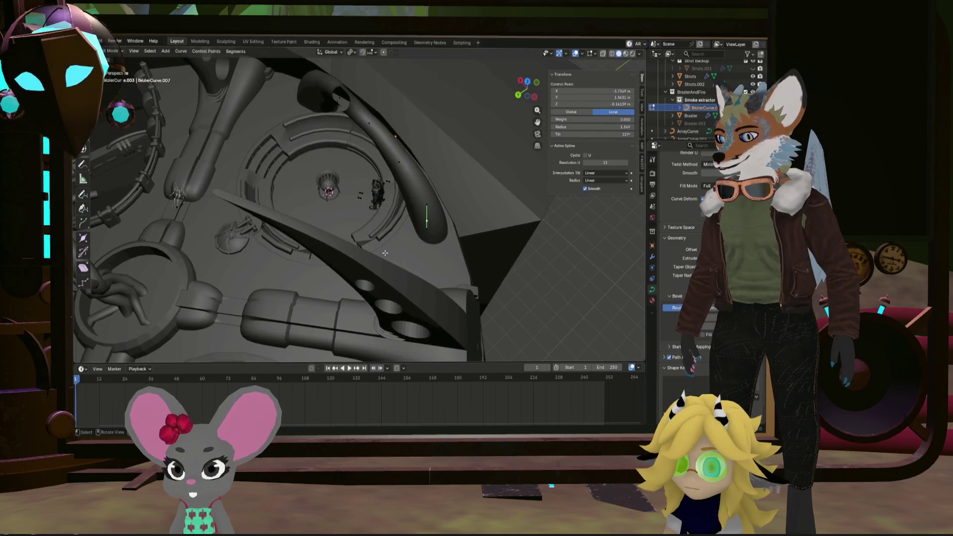
pyautogui.click(460, 240)
pyautogui.moveTo(461, 241)
pyautogui.mouseDown(button='middle')
pyautogui.moveTo(450, 221)
pyautogui.moveTo(414, 244)
pyautogui.mouseUp(button='middle')
pyautogui.moveTo(474, 191)
pyautogui.mouseDown(button='middle')
pyautogui.moveTo(439, 222)
pyautogui.moveTo(414, 194)
pyautogui.moveTo(266, 202)
pyautogui.moveTo(315, 175)
pyautogui.moveTo(202, 187)
pyautogui.moveTo(336, 175)
pyautogui.moveTo(306, 207)
pyautogui.moveTo(226, 207)
pyautogui.mouseUp(button='middle')
pyautogui.click(397, 163)
# Snap the 3D cursor to the selected control point and return to Object Mode
pyautogui.moveTo(397, 162); pyautogui.dragTo(368, 154, button='middle')
pyautogui.scroll(-6, 448, 193)
pyautogui.scroll(6, 449, 193)
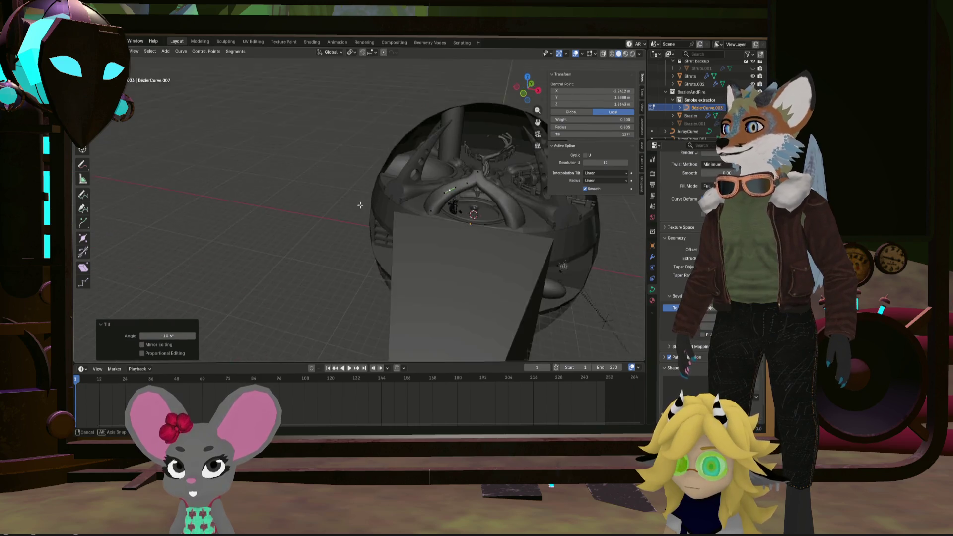
pyautogui.moveTo(448, 192)
pyautogui.mouseDown(button='middle')
pyautogui.moveTo(406, 234)
pyautogui.moveTo(412, 213)
pyautogui.moveTo(457, 240)
pyautogui.mouseUp(button='middle')
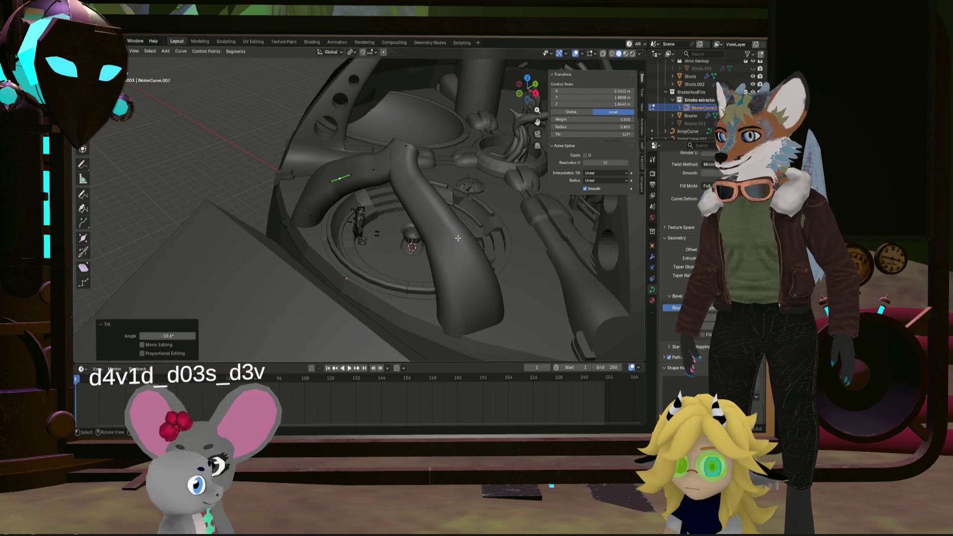
pyautogui.moveTo(364, 221)
pyautogui.mouseDown(button='middle')
pyautogui.moveTo(354, 242)
pyautogui.moveTo(347, 233)
pyautogui.moveTo(357, 229)
pyautogui.moveTo(430, 238)
pyautogui.moveTo(386, 215)
pyautogui.moveTo(245, 209)
pyautogui.moveTo(272, 260)
pyautogui.moveTo(318, 195)
pyautogui.moveTo(300, 204)
pyautogui.moveTo(291, 187)
pyautogui.moveTo(311, 224)
pyautogui.mouseUp(button='middle')
pyautogui.hotkey('shift', 's')
pyautogui.click(305, 218)
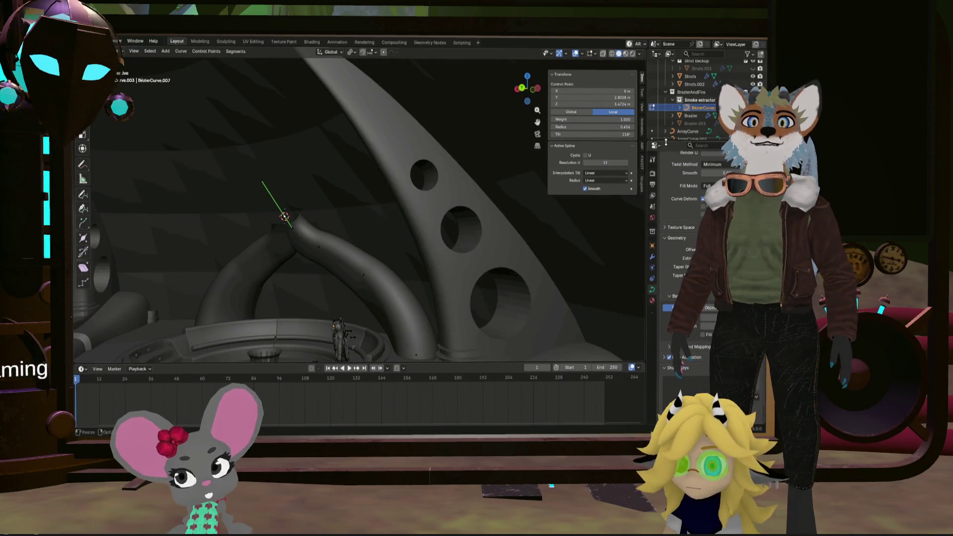
pyautogui.press('Tab')
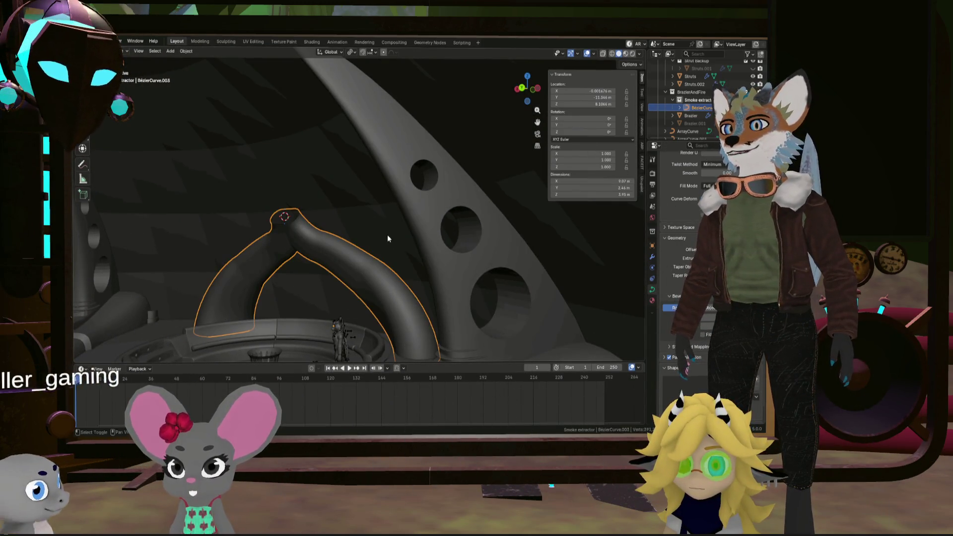
# Leave the arch curve's Edit Mode for Object Mode and bring up the Shift+A Add menu
pyautogui.scroll(3, 387, 234)
pyautogui.moveTo(490, 204)
pyautogui.mouseDown(button='middle')
pyautogui.moveTo(402, 190)
pyautogui.moveTo(448, 174)
pyautogui.mouseUp(button='middle')
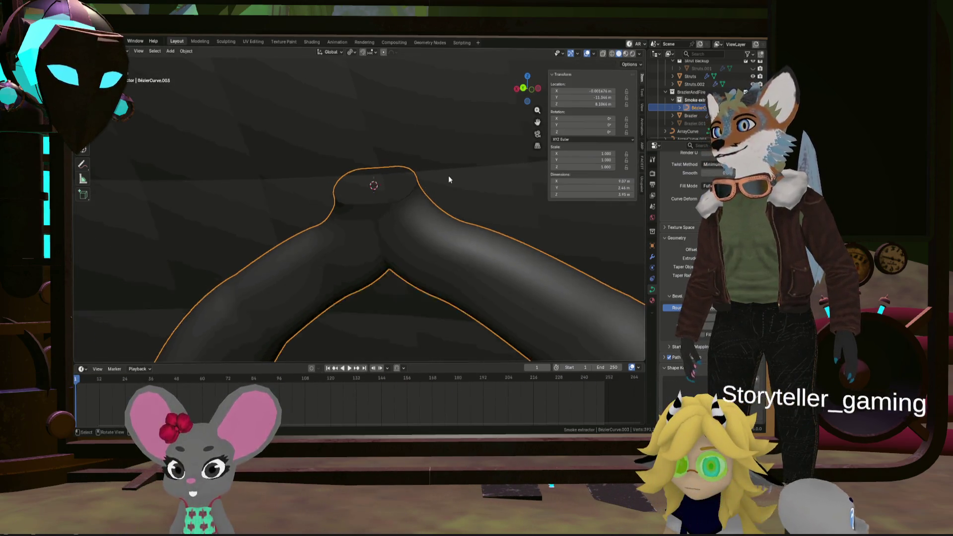
pyautogui.press('Tab')
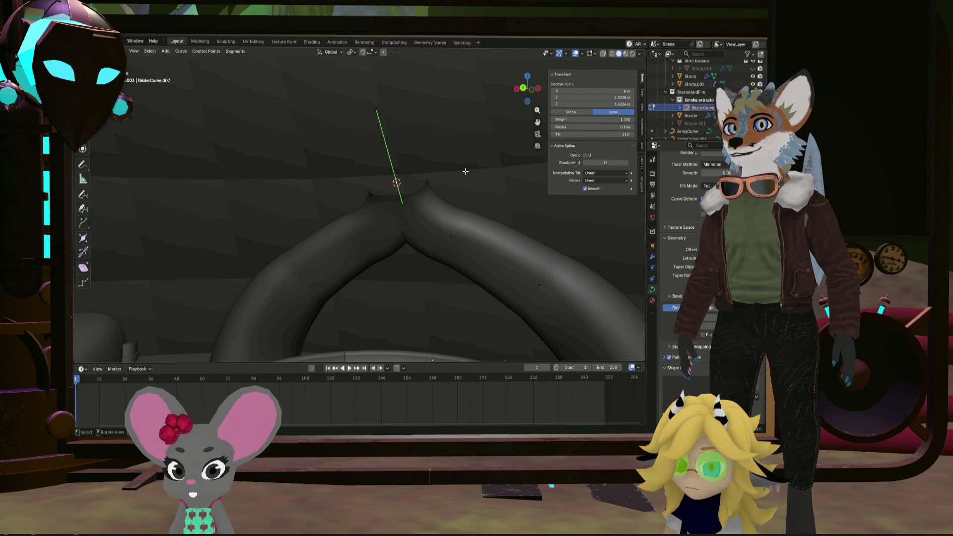
pyautogui.rightClick(421, 182)
pyautogui.press('Escape')
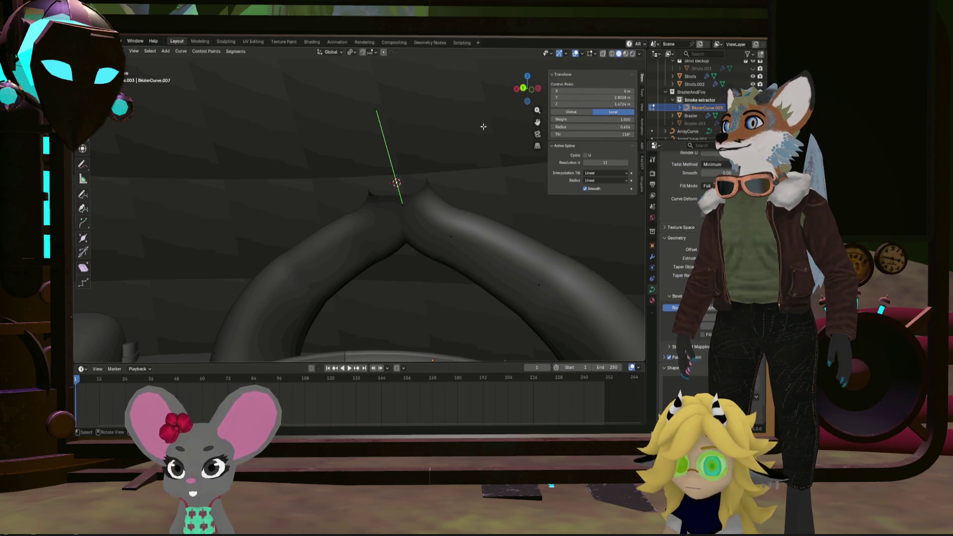
pyautogui.press('Tab')
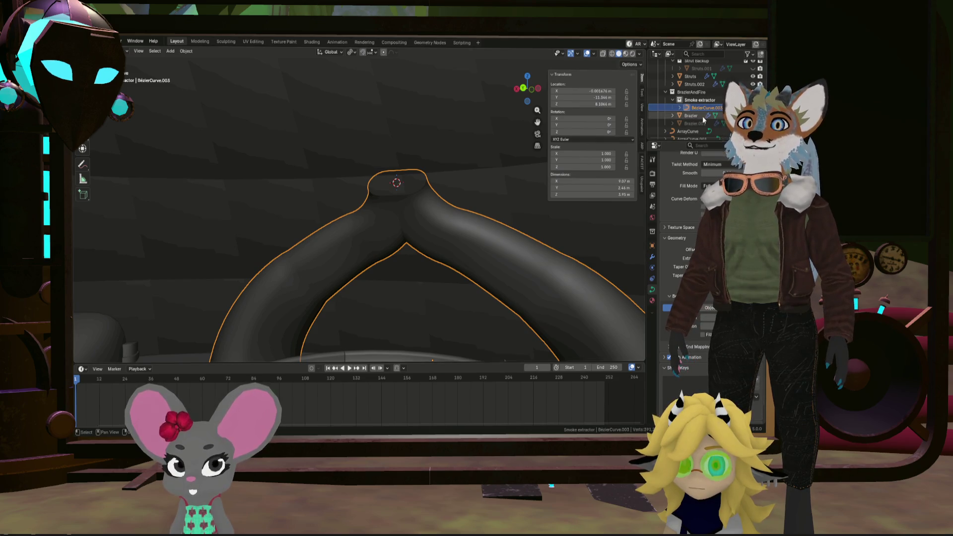
pyautogui.hotkey('shift', 'a')
# Add a Bézier curve and snap its selection onto the 3D cursor at the arch peak
pyautogui.moveTo(498, 169)
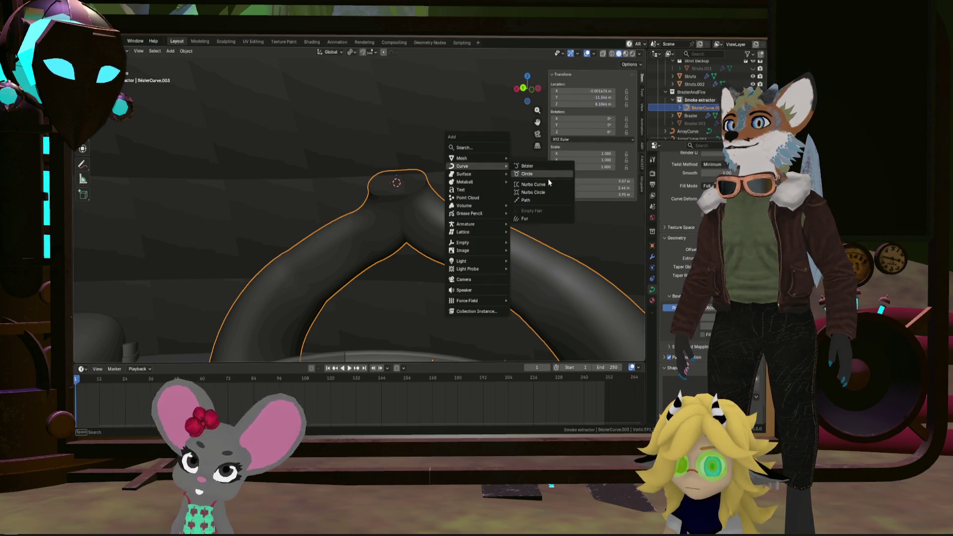
pyautogui.click(527, 165)
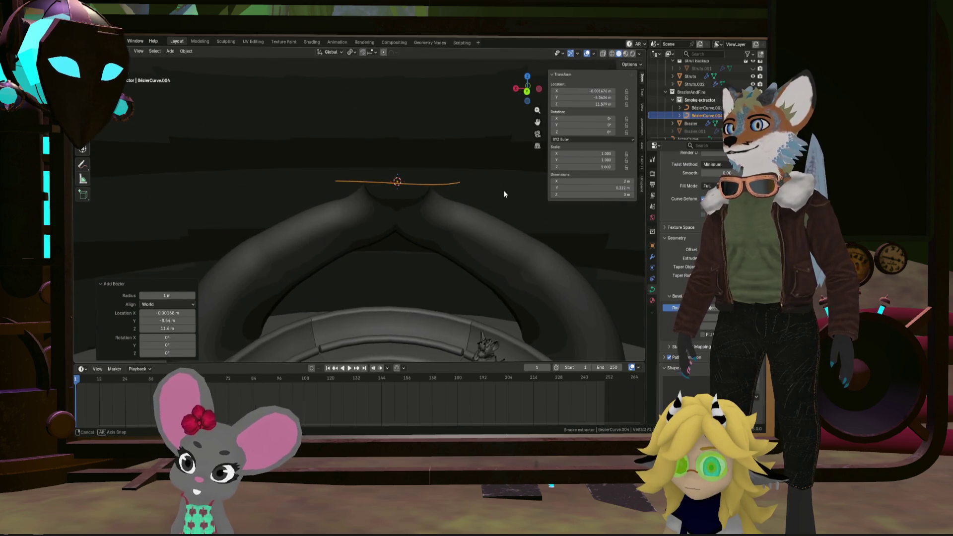
pyautogui.press('Tab')
pyautogui.moveTo(480, 181); pyautogui.dragTo(369, 181, button='middle')
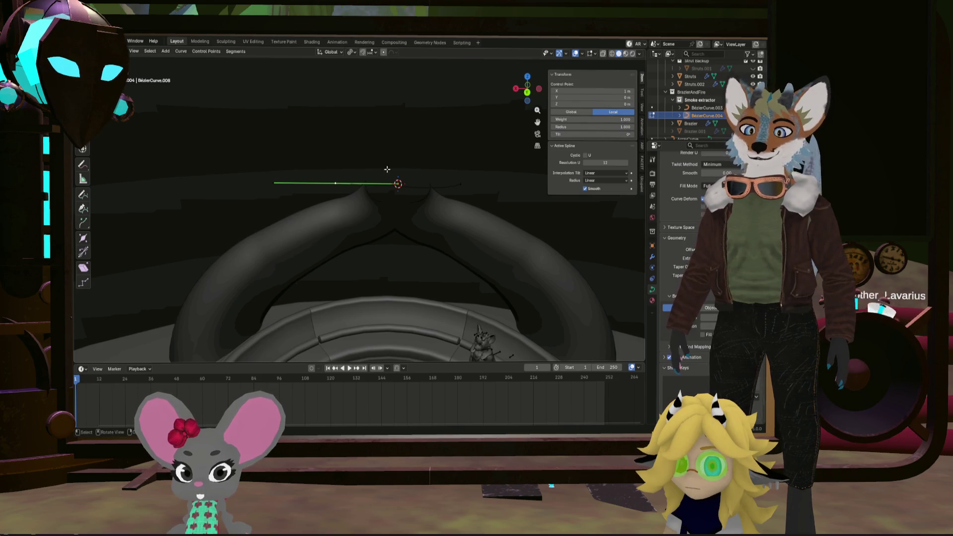
pyautogui.press('g')
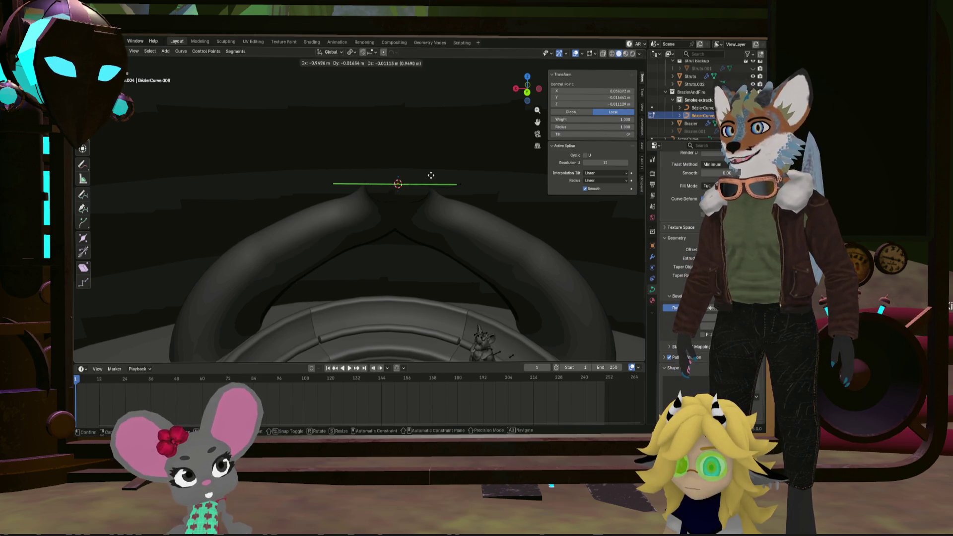
pyautogui.press('Escape')
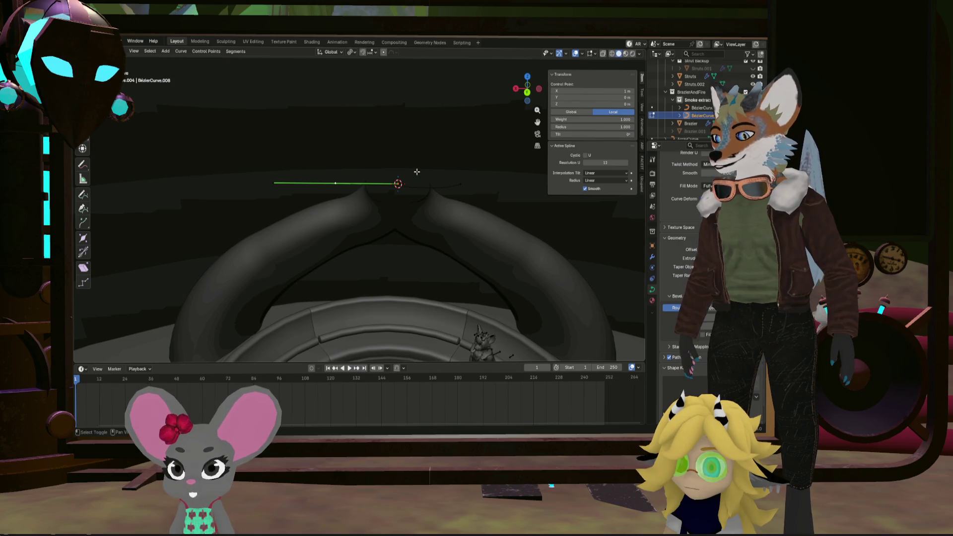
pyautogui.hotkey('shift', 's')
pyautogui.click(416, 130)
# Select one end control point of the new curve and start raising it upward
pyautogui.scroll(3, 418, 165)
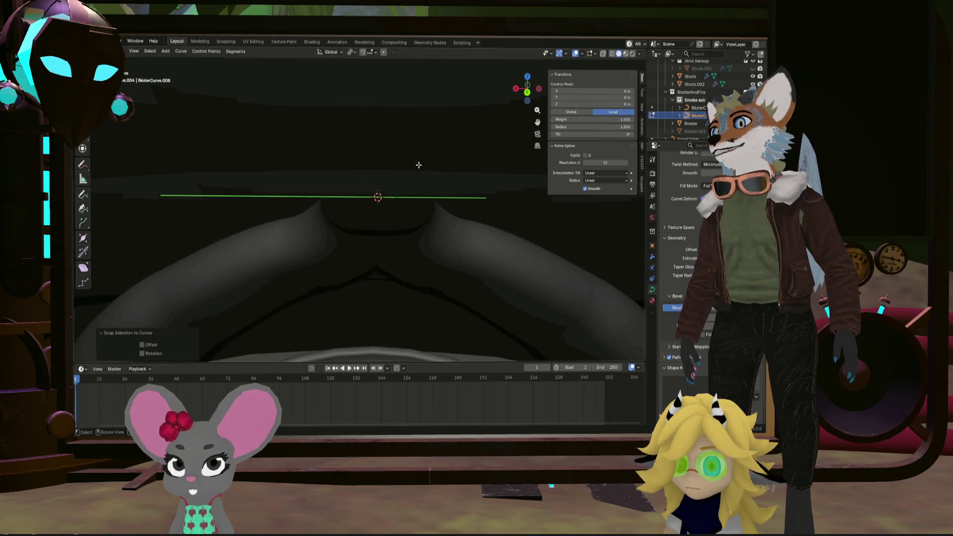
pyautogui.moveTo(418, 164)
pyautogui.mouseDown(button='middle')
pyautogui.moveTo(378, 182)
pyautogui.moveTo(520, 198)
pyautogui.mouseUp(button='middle')
pyautogui.click(502, 198)
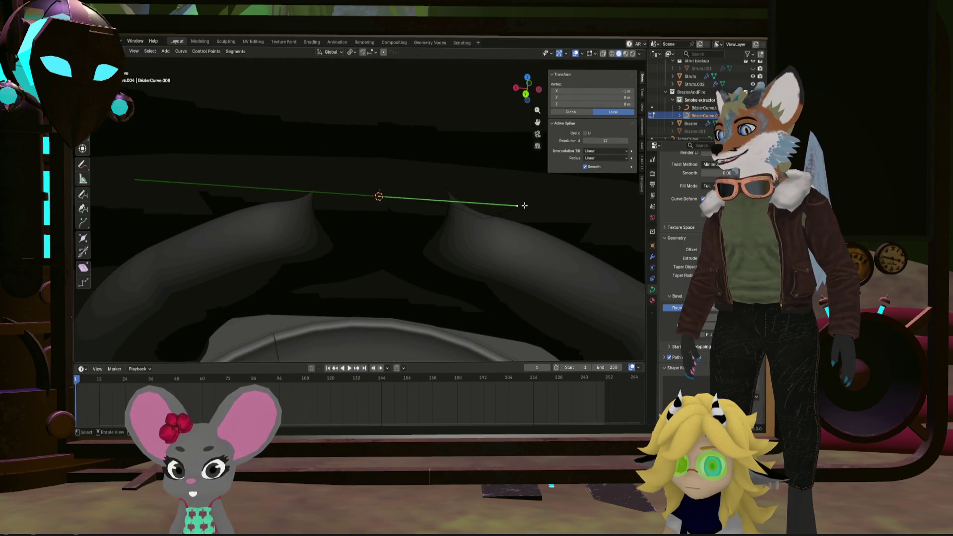
pyautogui.press('g')
pyautogui.rightClick(522, 216)
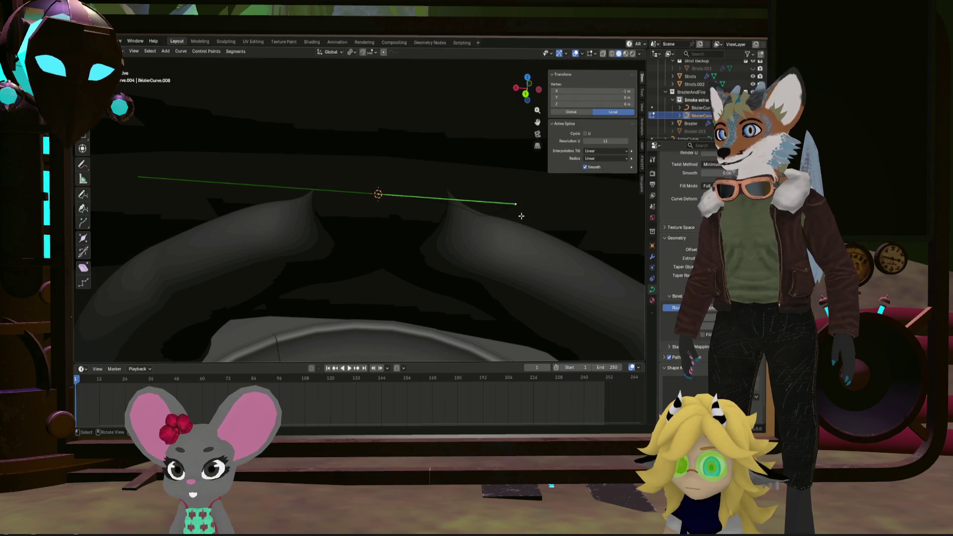
pyautogui.click(525, 205)
pyautogui.moveTo(522, 209); pyautogui.dragTo(447, 169, button='middle')
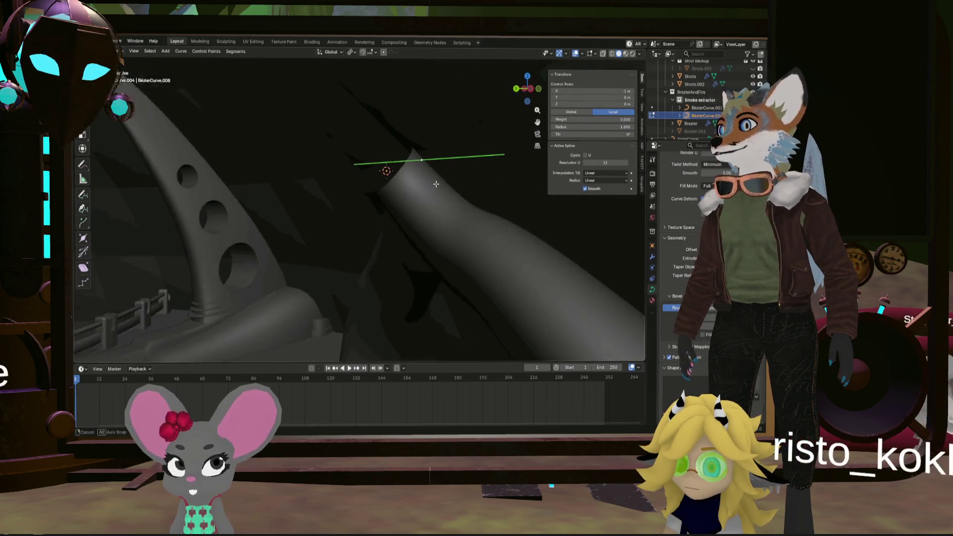
pyautogui.press('g')
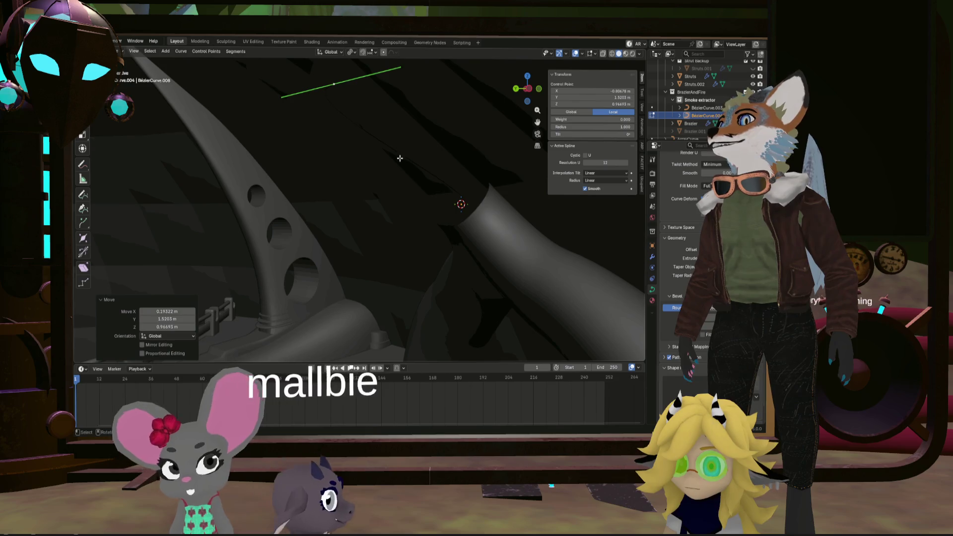
pyautogui.rightClick(446, 201)
pyautogui.moveTo(446, 201)
pyautogui.mouseDown(button='middle')
pyautogui.moveTo(504, 200)
pyautogui.moveTo(516, 214)
pyautogui.mouseUp(button='middle')
pyautogui.press('g')
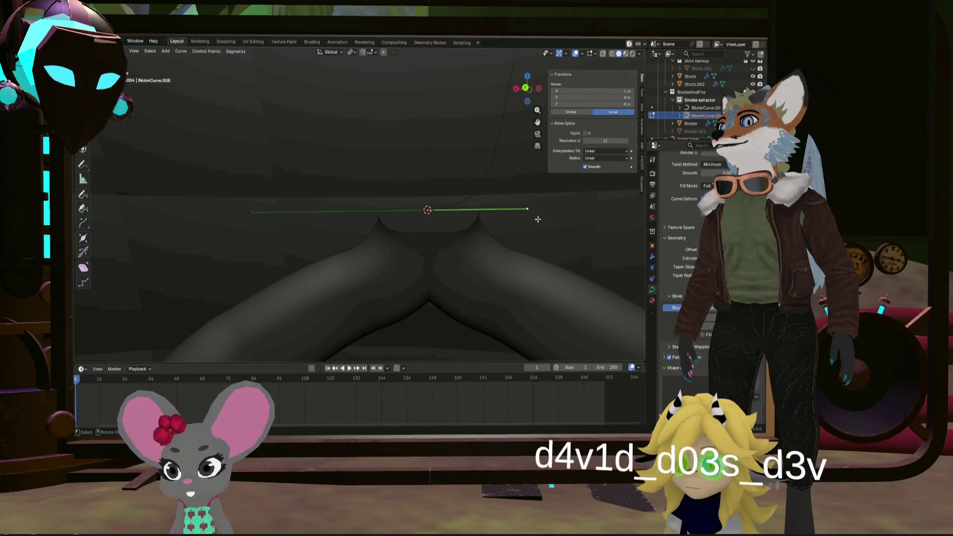
# Place the raised end point so the new curve rises vertically through the arch peak
pyautogui.click(460, 139)
pyautogui.moveTo(460, 139); pyautogui.dragTo(297, 188, button='middle')
pyautogui.press('g')
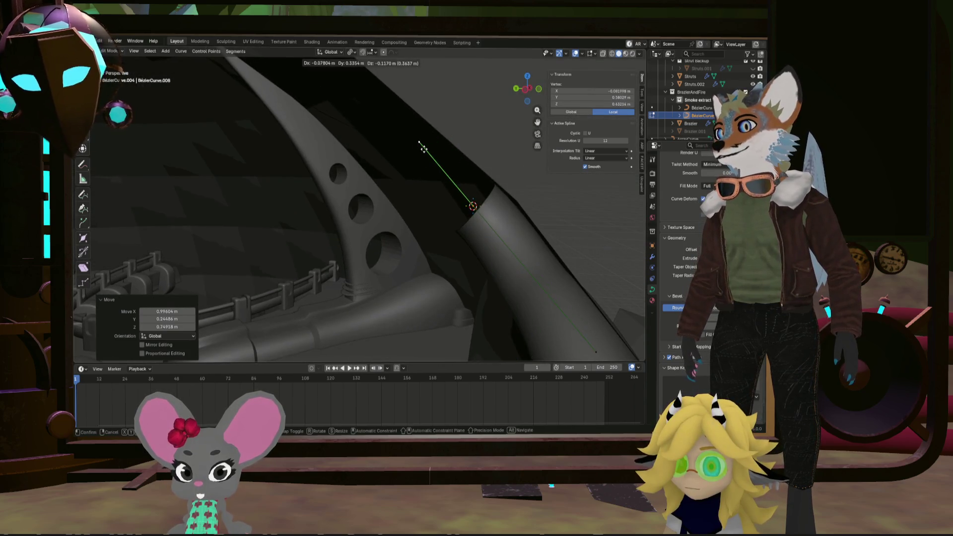
pyautogui.moveTo(424, 148)
pyautogui.mouseDown(button='middle')
pyautogui.moveTo(485, 157)
pyautogui.moveTo(356, 163)
pyautogui.moveTo(421, 166)
pyautogui.moveTo(460, 153)
pyautogui.mouseUp(button='middle')
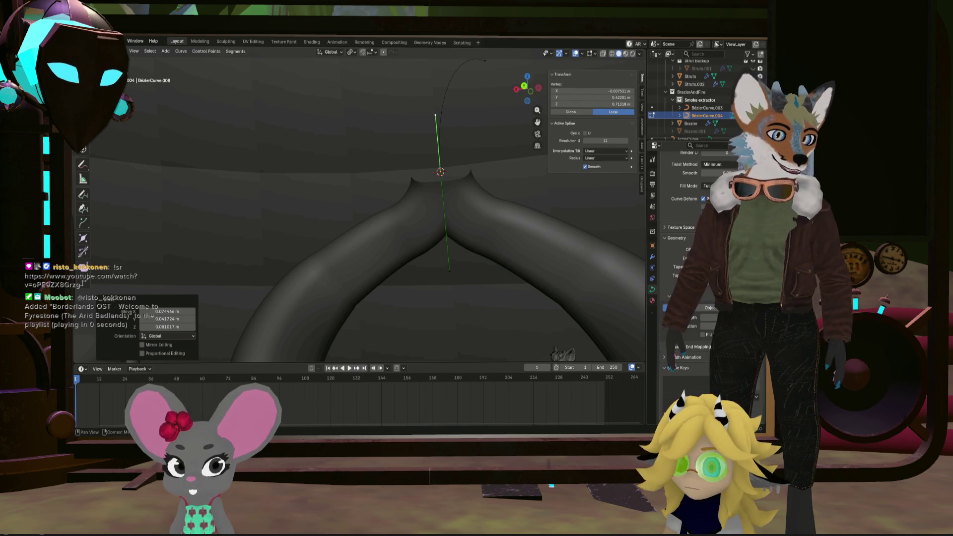
# Set the new curve's Bevel depth to match the existing pipe, making it a round tube
pyautogui.click(707, 317)
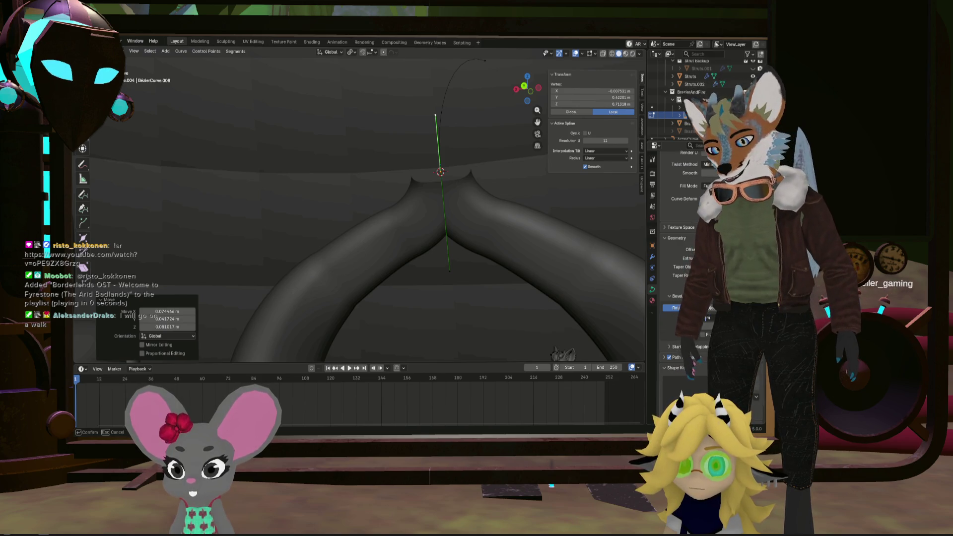
pyautogui.press('Return')
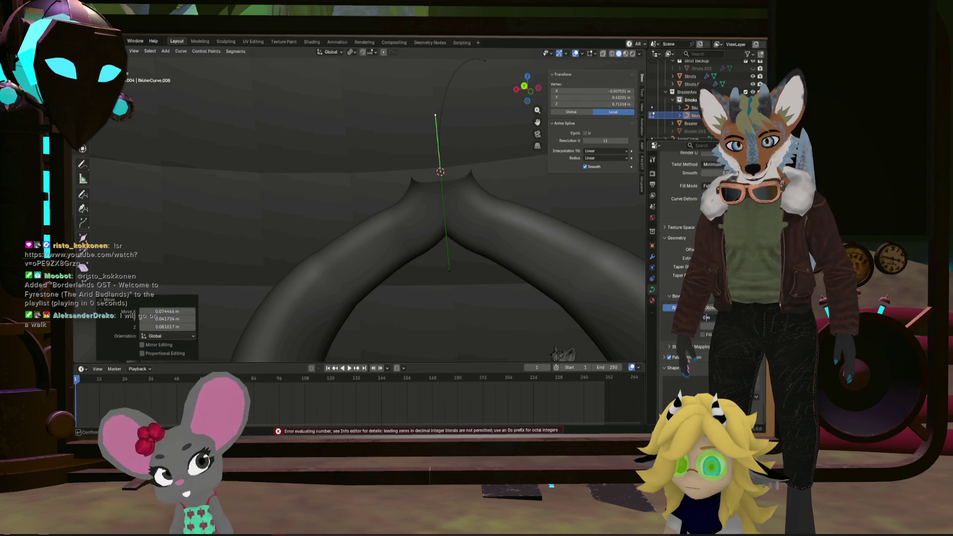
pyautogui.press('Return')
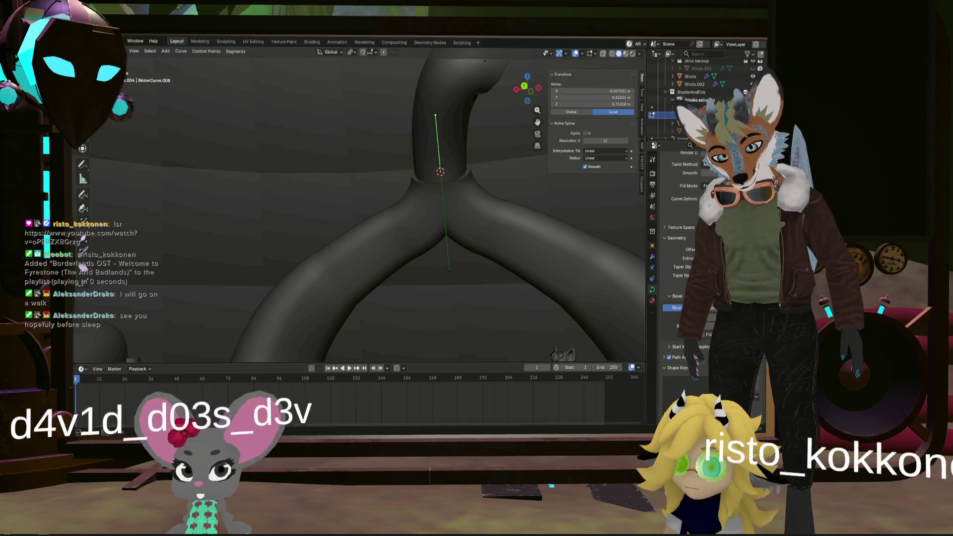
pyautogui.click(709, 308)
pyautogui.click(751, 318)
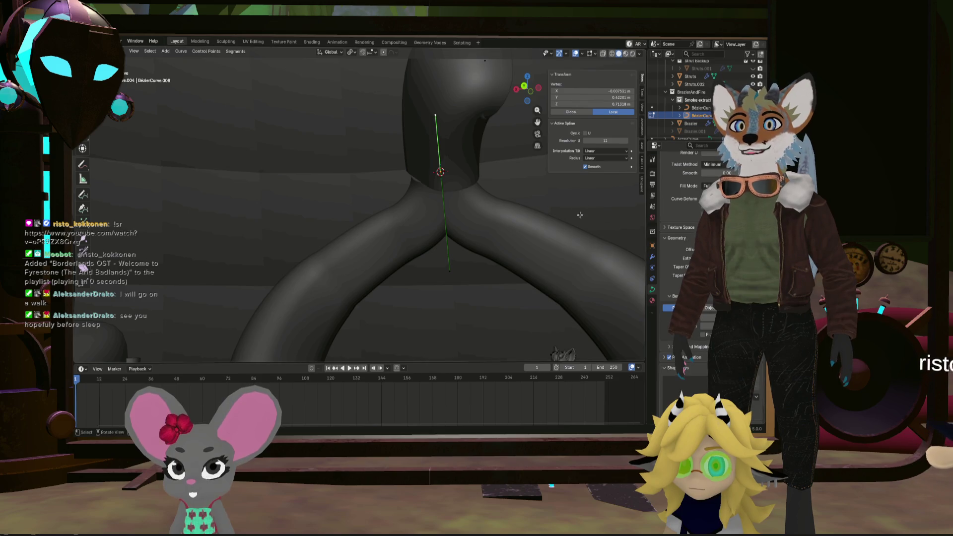
# Tilt the tube's base control point to about -52.9° and shrink its radius to 0.455
pyautogui.moveTo(462, 198)
pyautogui.mouseDown(button='middle')
pyautogui.moveTo(527, 204)
pyautogui.moveTo(490, 175)
pyautogui.mouseUp(button='middle')
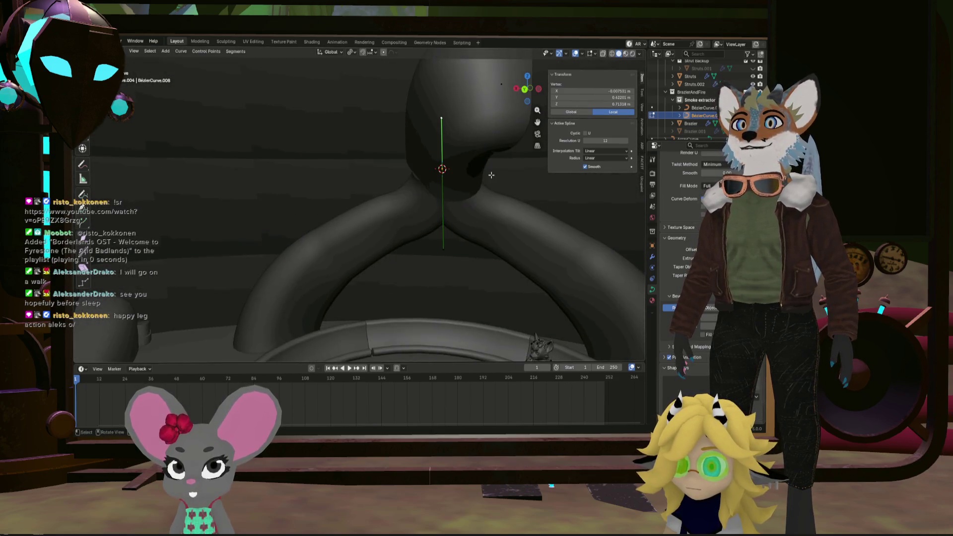
pyautogui.click(443, 169)
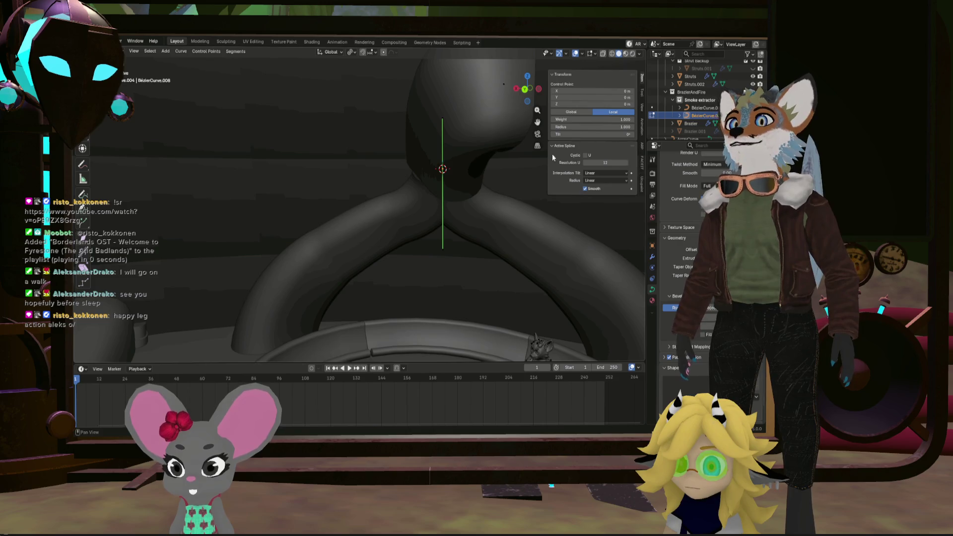
pyautogui.hotkey('ctrl', 't')
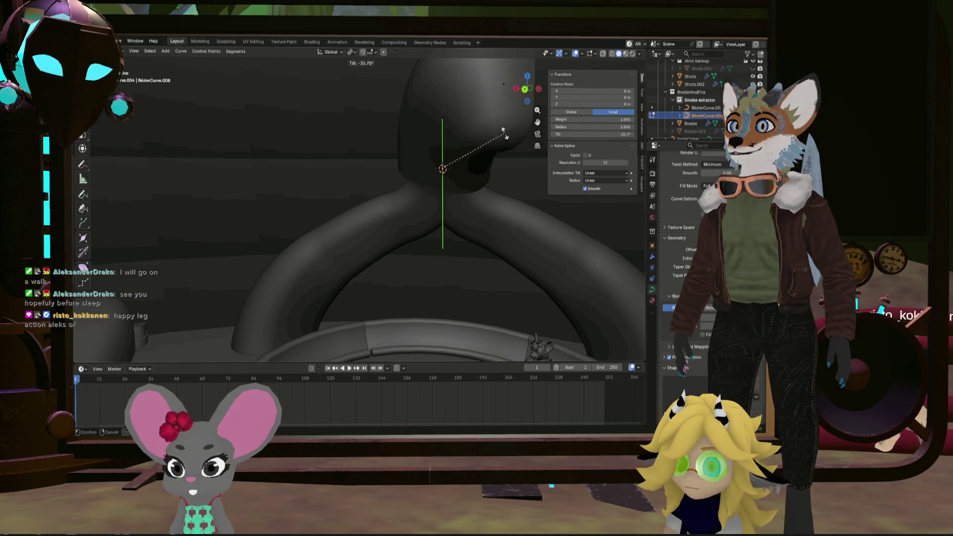
pyautogui.click(489, 121)
pyautogui.moveTo(489, 120); pyautogui.dragTo(511, 139, button='middle')
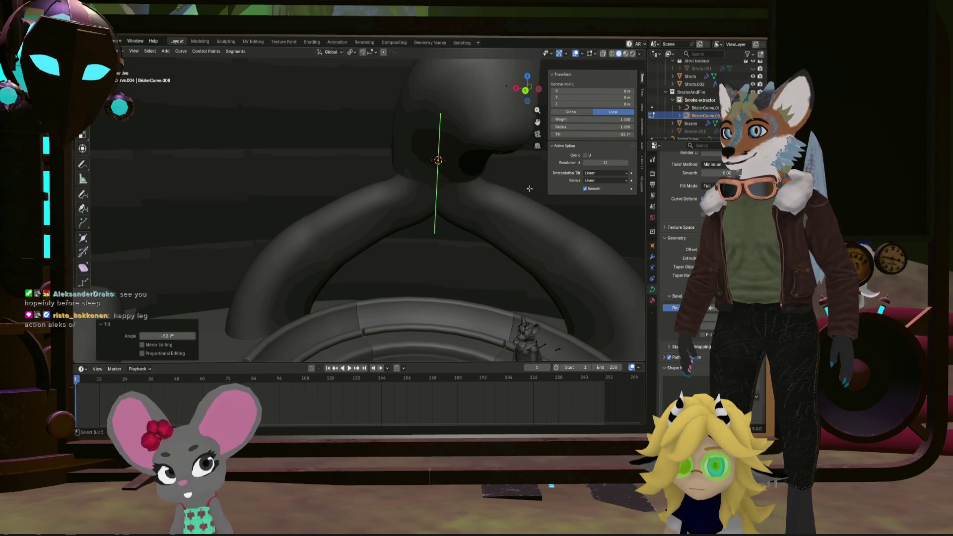
pyautogui.click(491, 174)
pyautogui.moveTo(491, 173)
pyautogui.mouseDown(button='middle')
pyautogui.moveTo(433, 174)
pyautogui.moveTo(430, 205)
pyautogui.moveTo(440, 187)
pyautogui.moveTo(498, 232)
pyautogui.moveTo(440, 264)
pyautogui.moveTo(419, 251)
pyautogui.moveTo(503, 125)
pyautogui.moveTo(600, 112)
pyautogui.mouseUp(button='middle')
pyautogui.scroll(3, 433, 174)
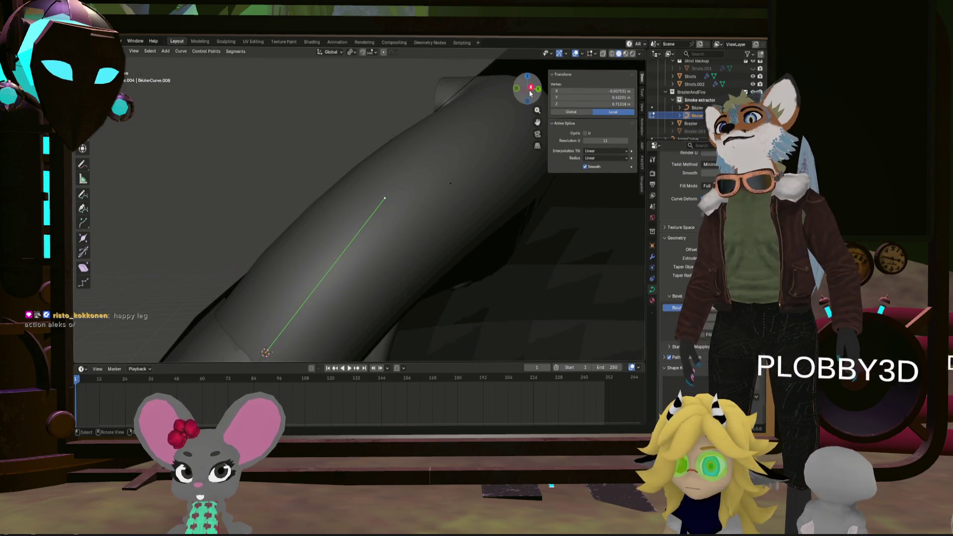
# In Right Orthographic view, move the selected tube point in Y and Z, then check from Front
pyautogui.click(530, 92)
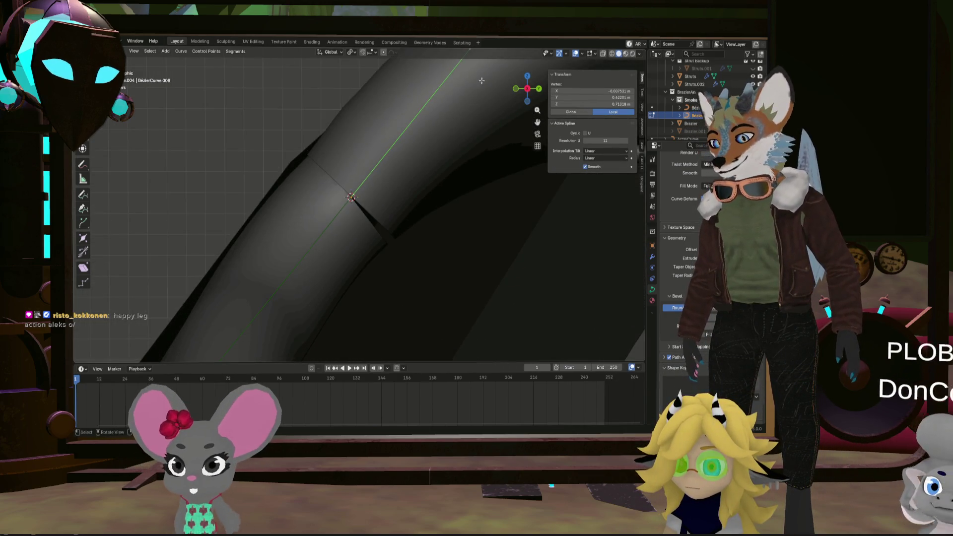
pyautogui.press('g')
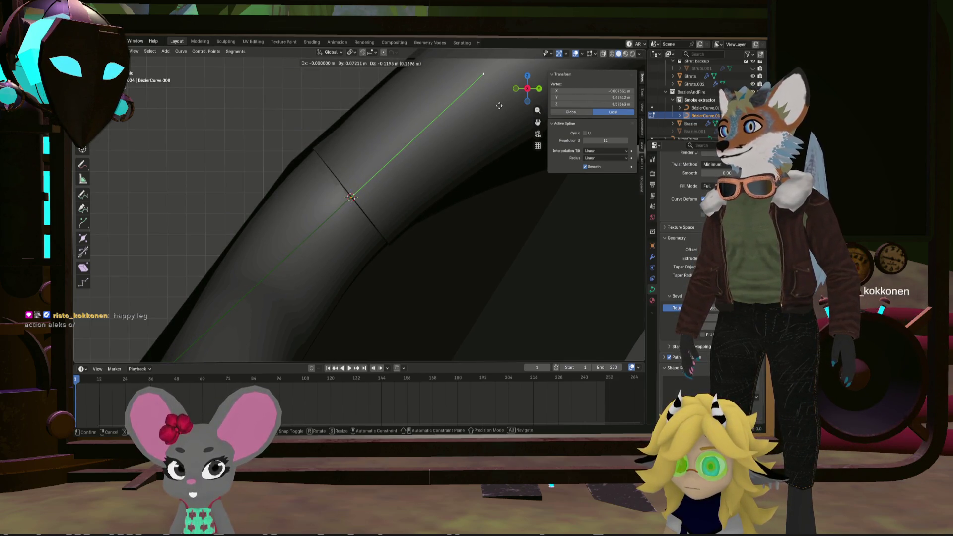
pyautogui.click(499, 106)
pyautogui.click(516, 89)
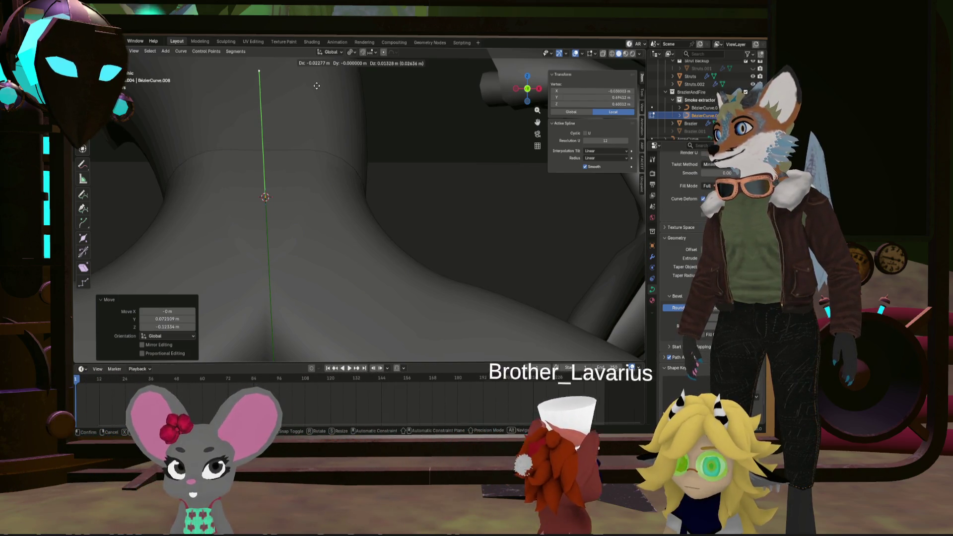
# Move another tube control point roughly 0.73 m X, 0.64 m Y, 1.04 m Z
pyautogui.moveTo(316, 86)
pyautogui.mouseDown(button='middle')
pyautogui.moveTo(313, 172)
pyautogui.moveTo(414, 144)
pyautogui.mouseUp(button='middle')
pyautogui.click(226, 128)
pyautogui.moveTo(226, 129)
pyautogui.mouseDown(button='middle')
pyautogui.moveTo(225, 117)
pyautogui.moveTo(271, 171)
pyautogui.mouseUp(button='middle')
pyautogui.press('g')
pyautogui.click(260, 159)
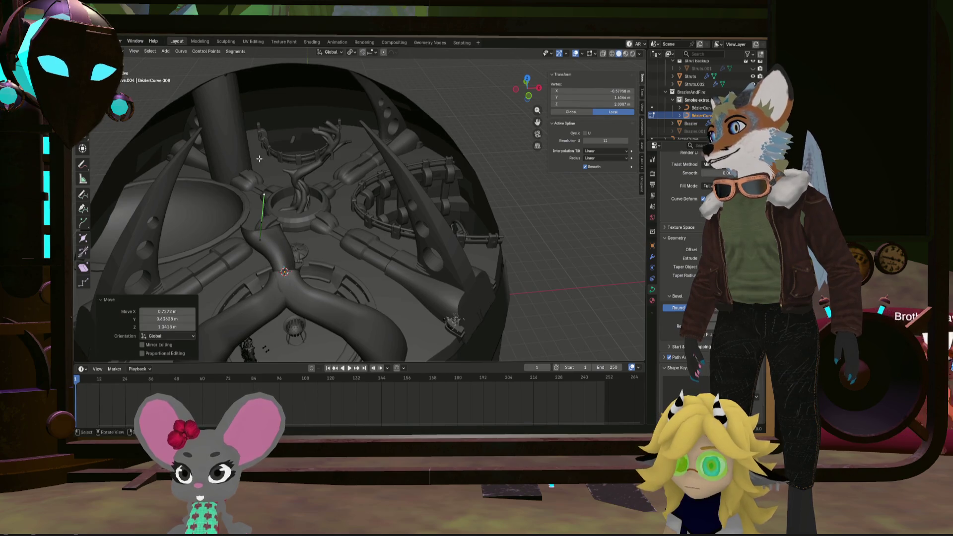
# Flatten the stem's upper control point with S X 0 and move it into place
pyautogui.click(273, 183)
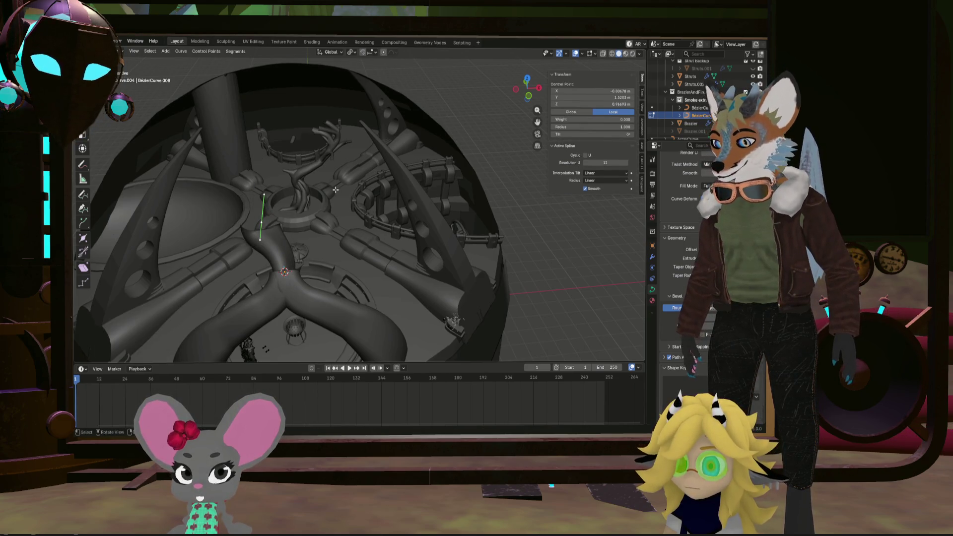
pyautogui.write('sx')
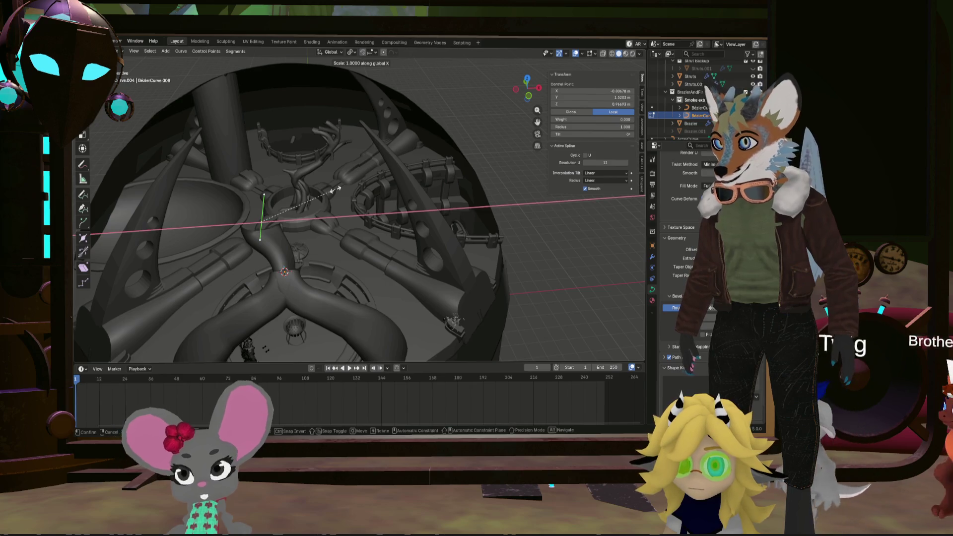
pyautogui.write('0')
pyautogui.press('Return')
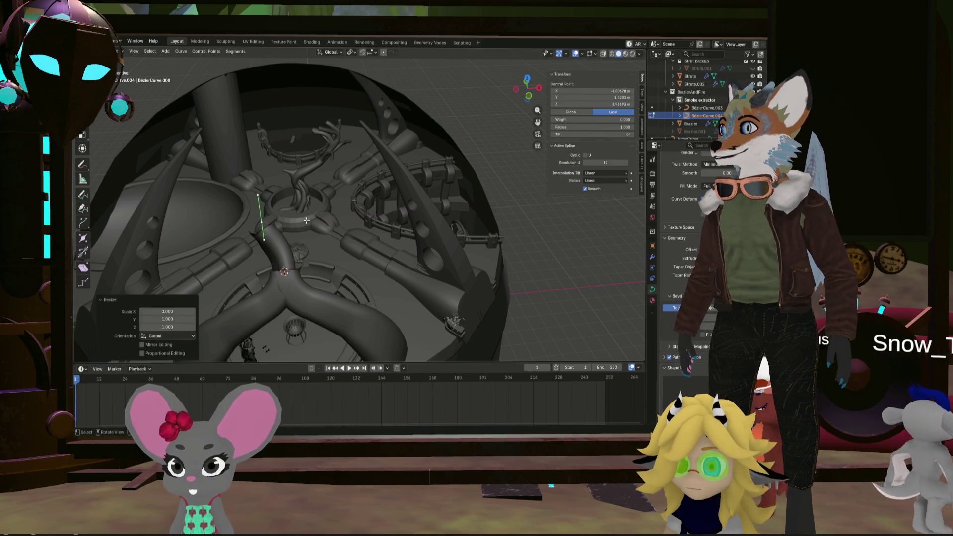
pyautogui.moveTo(288, 259)
pyautogui.mouseDown(button='middle')
pyautogui.moveTo(289, 218)
pyautogui.moveTo(364, 206)
pyautogui.moveTo(278, 298)
pyautogui.moveTo(267, 220)
pyautogui.moveTo(278, 213)
pyautogui.mouseUp(button='middle')
pyautogui.moveTo(525, 89); pyautogui.dragTo(527, 96)
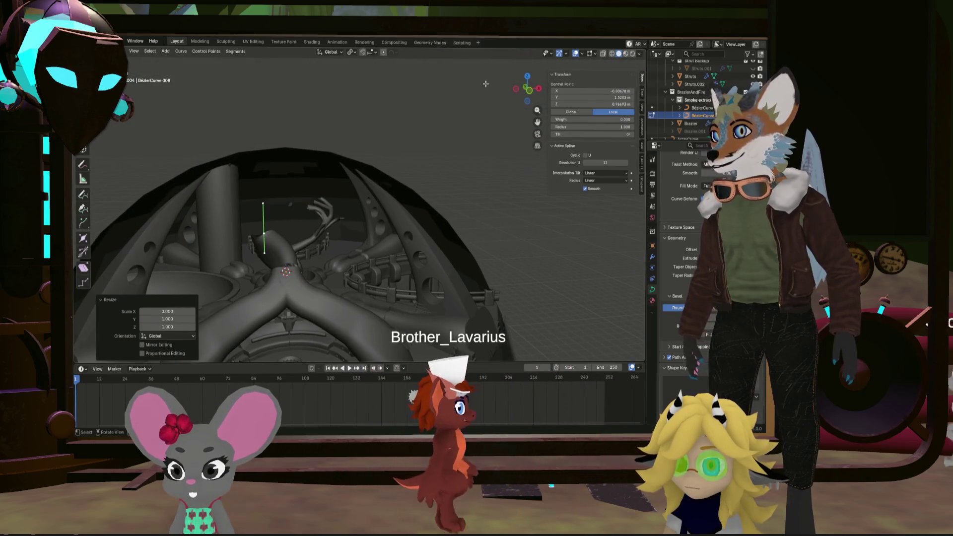
pyautogui.scroll(5, 288, 204)
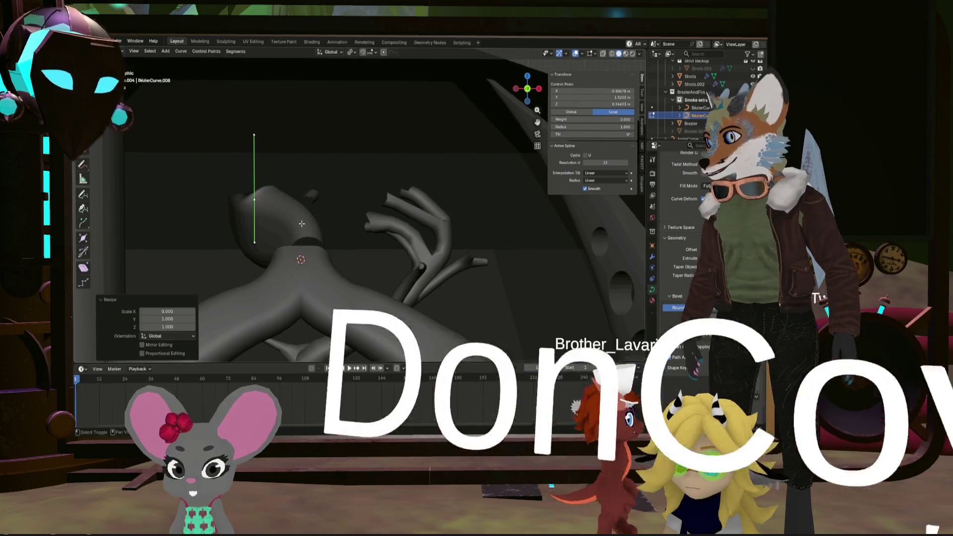
pyautogui.press('g')
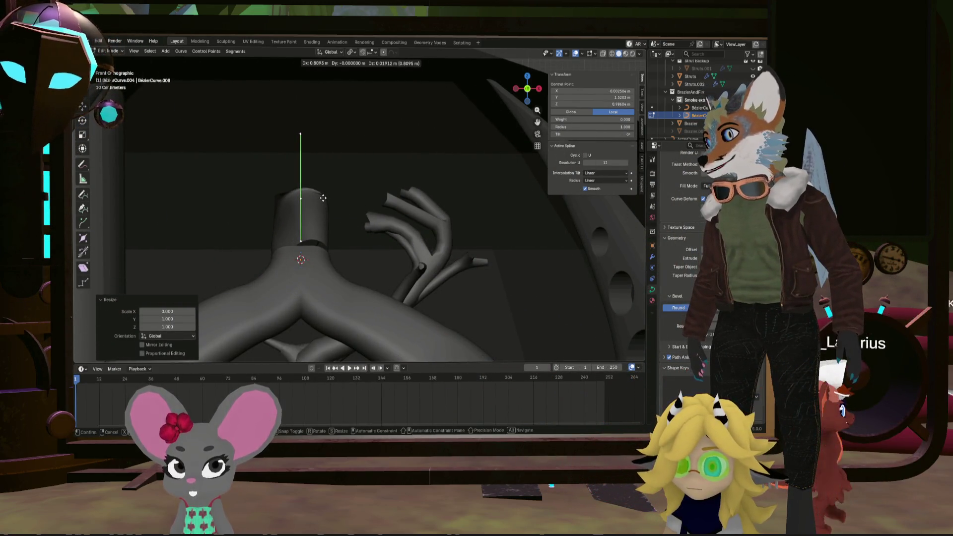
pyautogui.click(323, 198)
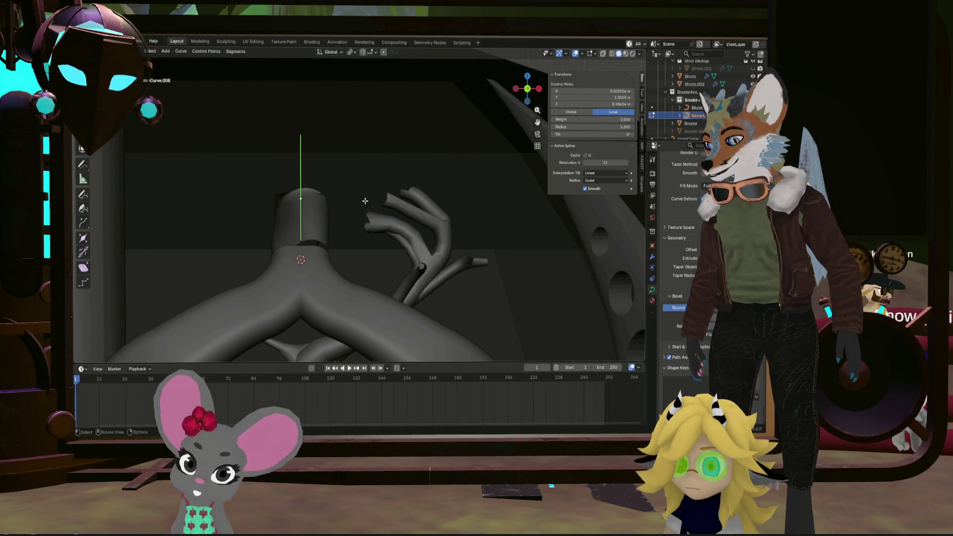
# Snap the stem point onto the 3D cursor, at 1.9627 m along Y and 1.37 m up
pyautogui.hotkey('shift', 's')
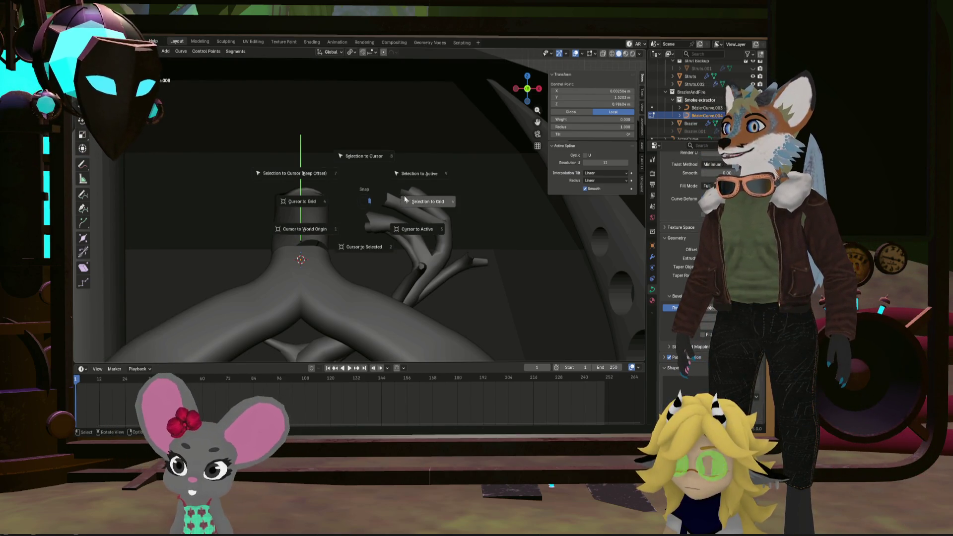
pyautogui.click(375, 159)
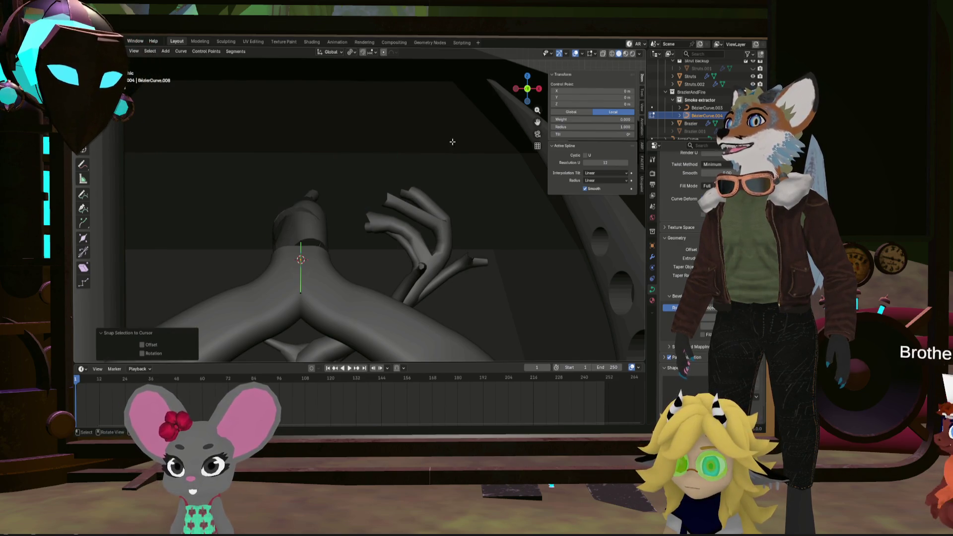
pyautogui.press('ctrl+KP_3')
pyautogui.press('g')
pyautogui.press('y')
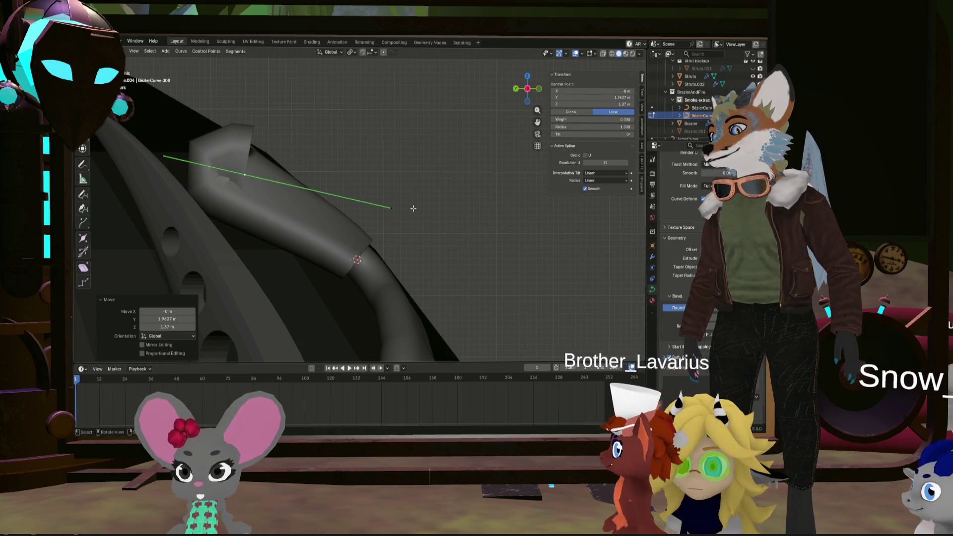
# Rotate the pipe end 160° so it arches over, and tilt it to -94.3°
pyautogui.write('r160')
pyautogui.press('Return')
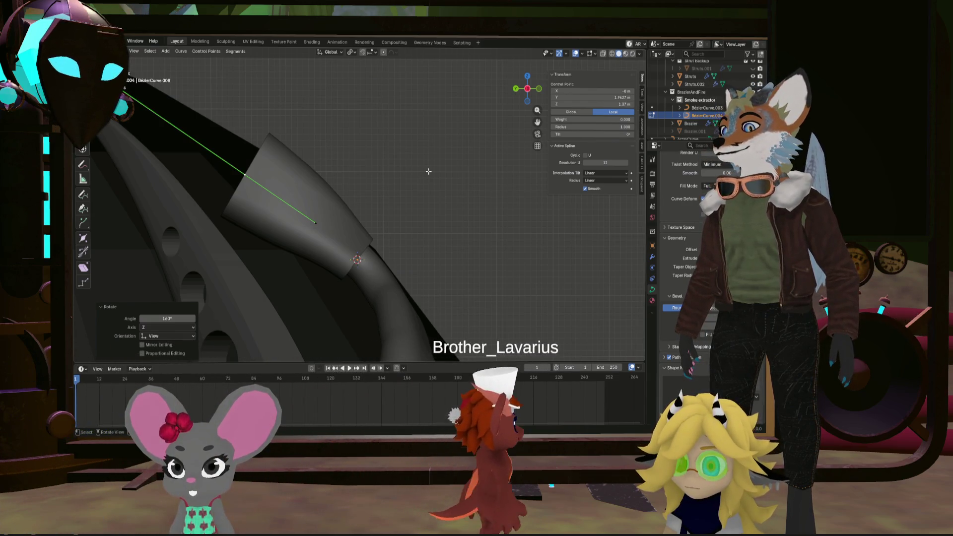
pyautogui.hotkey('ctrl', 't')
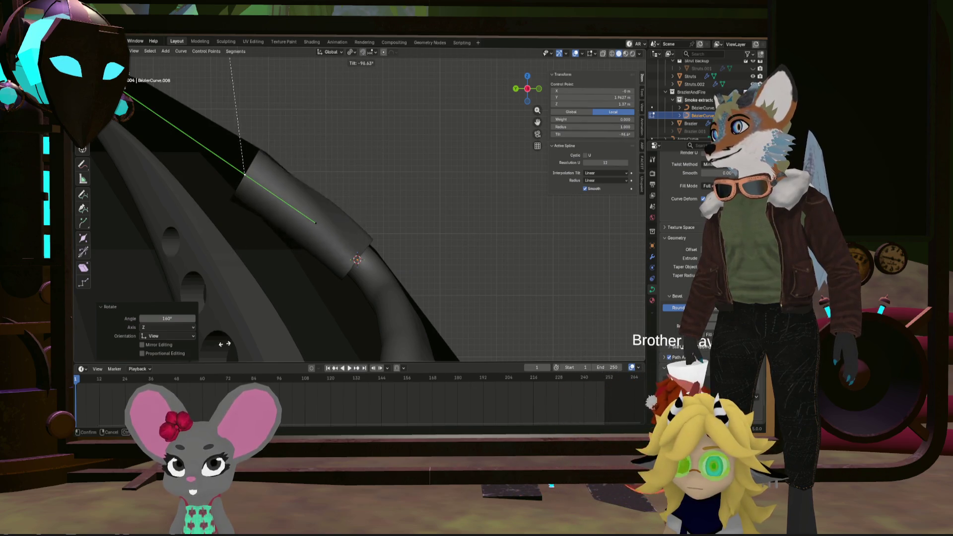
pyautogui.click(232, 73)
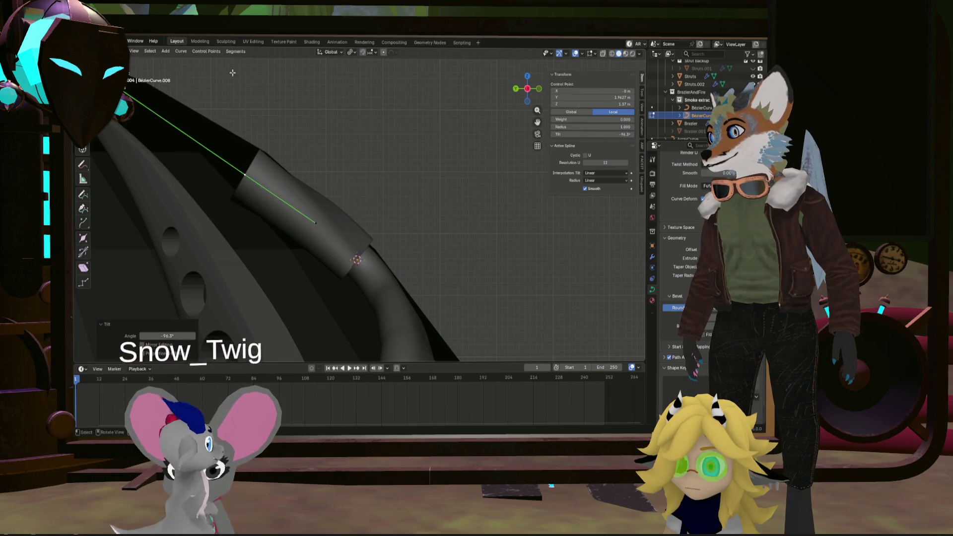
# Readjust the tilt of the tube's base control point
pyautogui.click(356, 260)
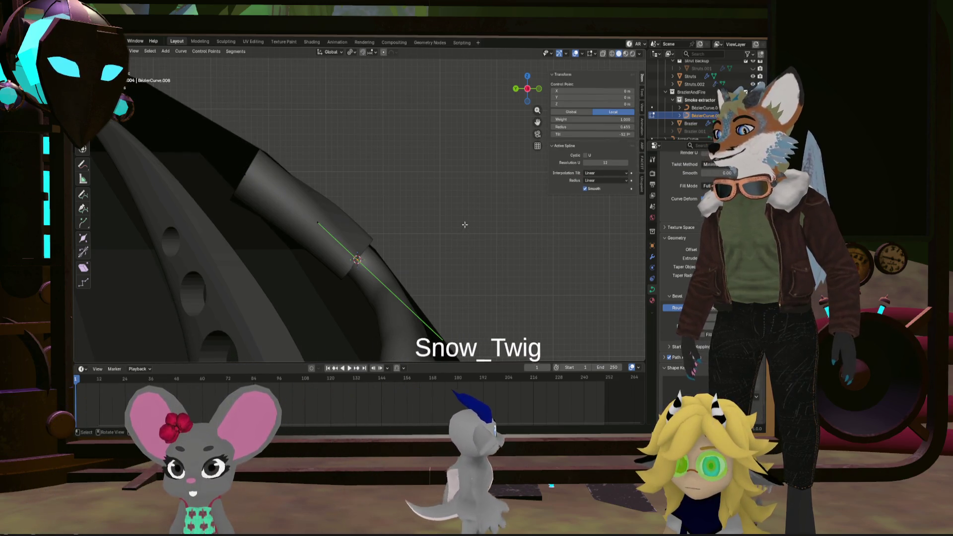
pyautogui.hotkey('ctrl', 't')
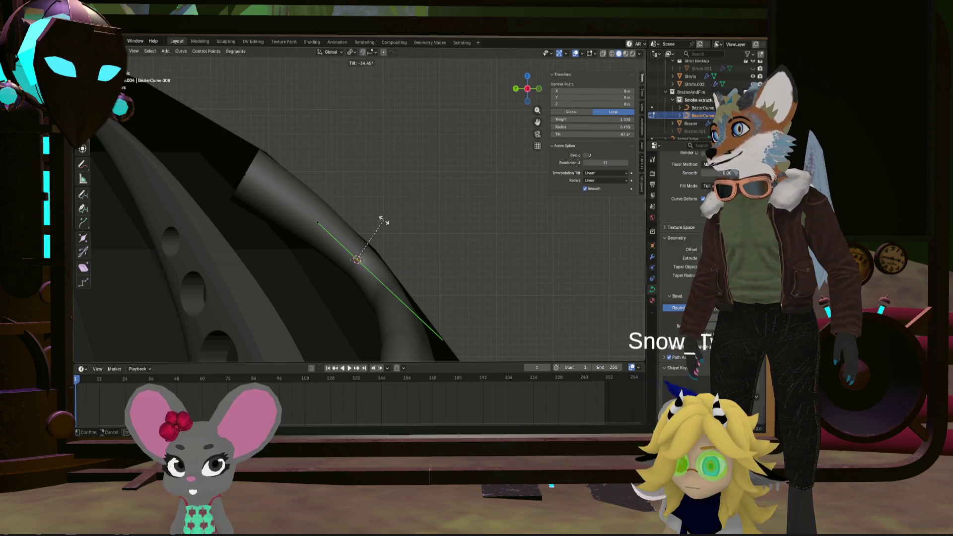
pyautogui.moveTo(351, 238)
pyautogui.mouseDown(button='middle')
pyautogui.moveTo(379, 285)
pyautogui.moveTo(387, 226)
pyautogui.mouseUp(button='middle')
pyautogui.scroll(-5, 381, 304)
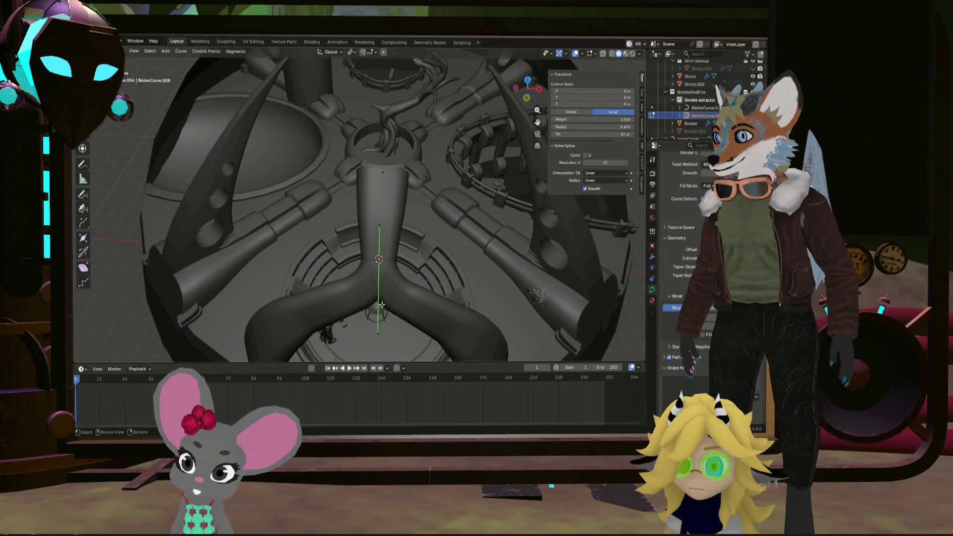
# Grow the stem point selection, scale it to 0 along X, and exit to Object Mode
pyautogui.press('a')
pyautogui.scroll(4, 390, 239)
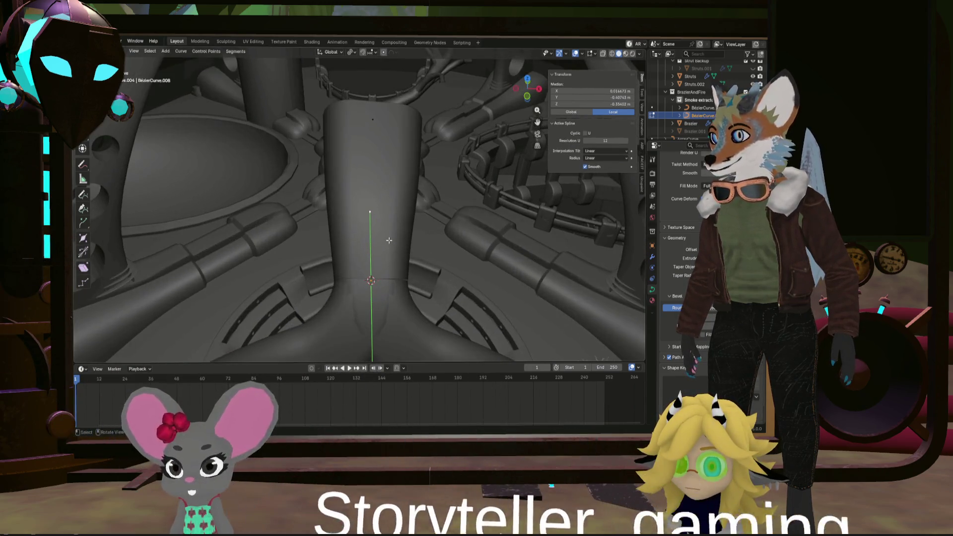
pyautogui.keyDown('shift'); pyautogui.moveTo(389, 238); pyautogui.dragTo(384, 173, button='middle'); pyautogui.keyUp('shift')
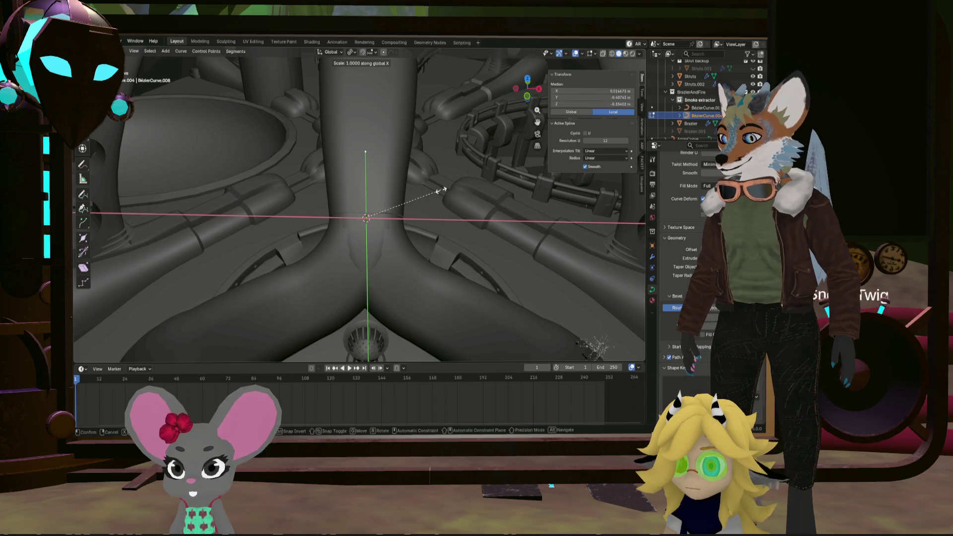
pyautogui.press('Return')
pyautogui.moveTo(440, 190)
pyautogui.mouseDown(button='middle')
pyautogui.moveTo(379, 224)
pyautogui.moveTo(372, 144)
pyautogui.moveTo(546, 140)
pyautogui.mouseUp(button='middle')
pyautogui.moveTo(462, 169)
pyautogui.mouseDown(button='middle')
pyautogui.moveTo(422, 185)
pyautogui.moveTo(446, 198)
pyautogui.moveTo(452, 231)
pyautogui.moveTo(418, 206)
pyautogui.mouseUp(button='middle')
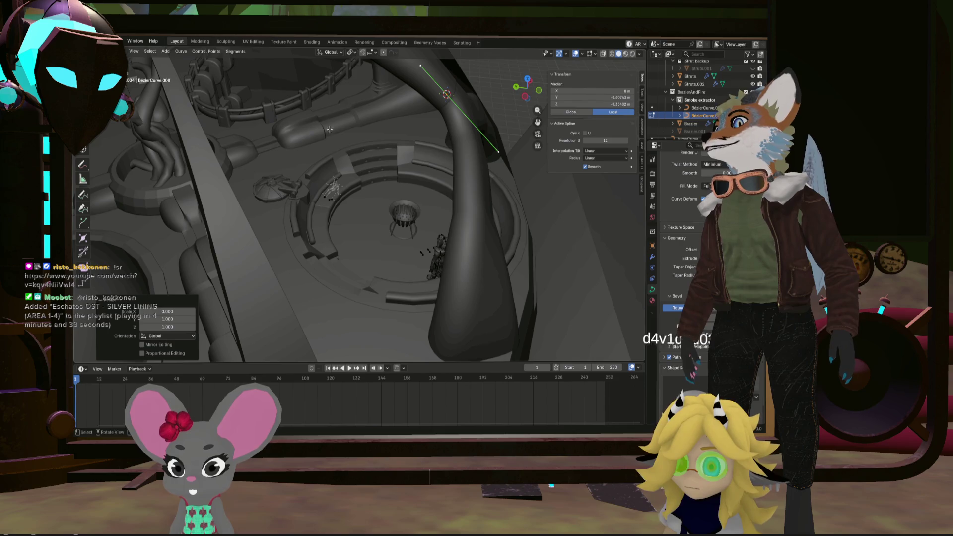
pyautogui.press('Tab')
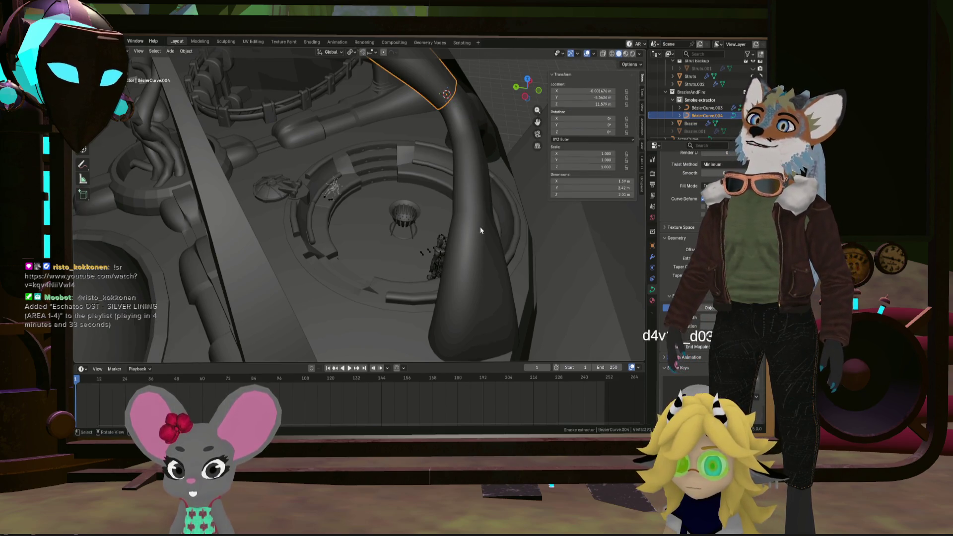
# Select both pipe curves, the lounge ring and the brazier, and isolate them in Local View
pyautogui.click(439, 113)
pyautogui.keyDown('shift'); pyautogui.click(438, 113); pyautogui.keyUp('shift')
pyautogui.keyDown('shift'); pyautogui.click(398, 234); pyautogui.keyUp('shift')
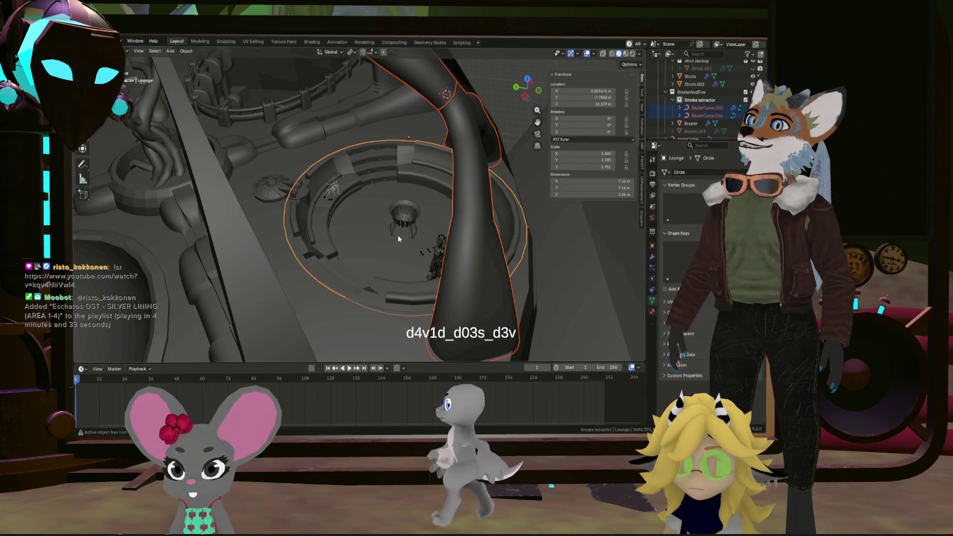
pyautogui.keyDown('shift'); pyautogui.click(405, 221); pyautogui.keyUp('shift')
pyautogui.scroll(-4, 407, 221)
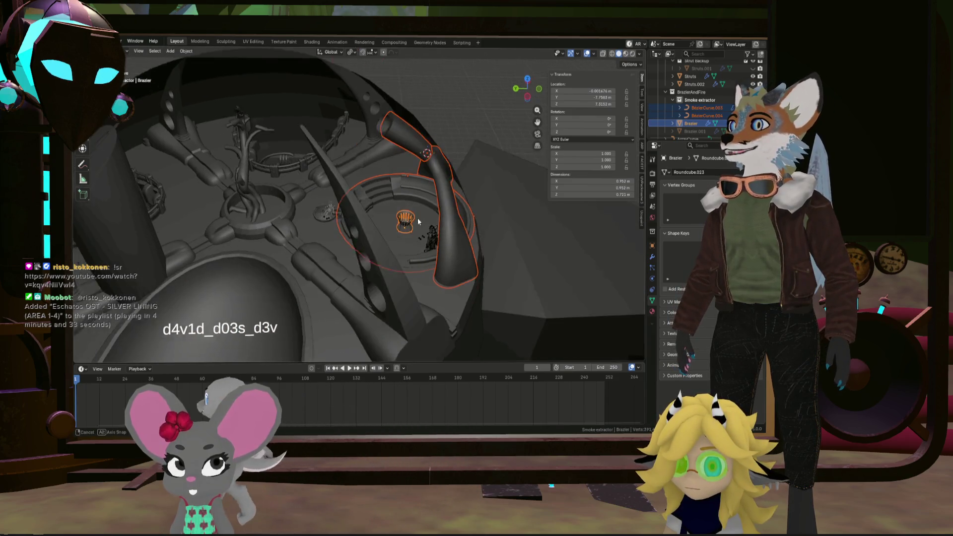
pyautogui.press('KP_Divide')
pyautogui.moveTo(417, 215)
pyautogui.mouseDown(button='middle')
pyautogui.moveTo(364, 191)
pyautogui.moveTo(423, 190)
pyautogui.moveTo(407, 211)
pyautogui.moveTo(421, 168)
pyautogui.moveTo(347, 230)
pyautogui.moveTo(319, 151)
pyautogui.moveTo(255, 182)
pyautogui.moveTo(227, 171)
pyautogui.moveTo(325, 148)
pyautogui.moveTo(315, 172)
pyautogui.moveTo(302, 128)
pyautogui.moveTo(322, 142)
pyautogui.moveTo(294, 185)
pyautogui.moveTo(153, 160)
pyautogui.mouseUp(button='middle')
pyautogui.scroll(2, 406, 211)
pyautogui.scroll(2, 302, 128)
# Enter edit mode on the spout curve BezierCurve.004 and select one control point
pyautogui.click(302, 128)
pyautogui.press('Tab')
pyautogui.click(137, 113)
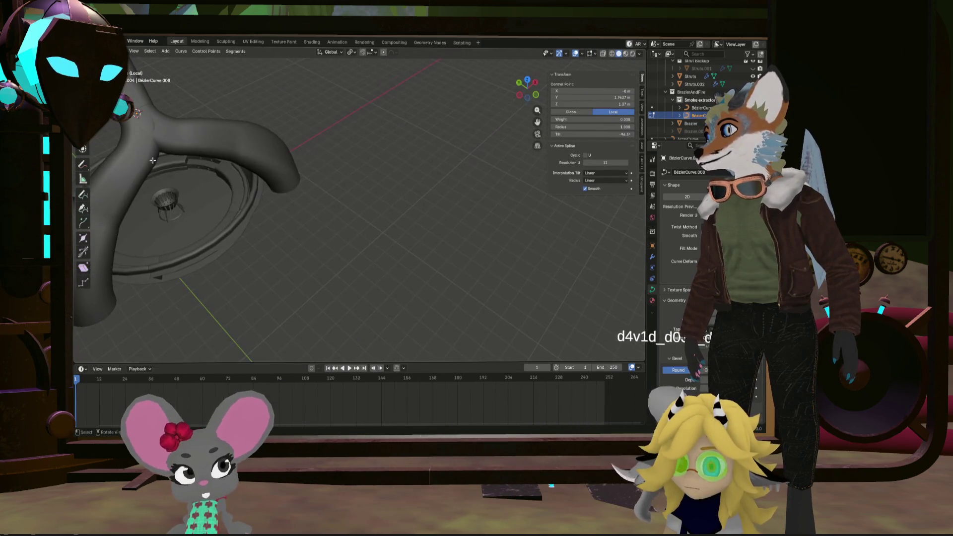
# Select the pipe's end control point and scale it down to 0.348
pyautogui.moveTo(188, 126); pyautogui.dragTo(310, 206, button='middle')
pyautogui.scroll(-3, 309, 205)
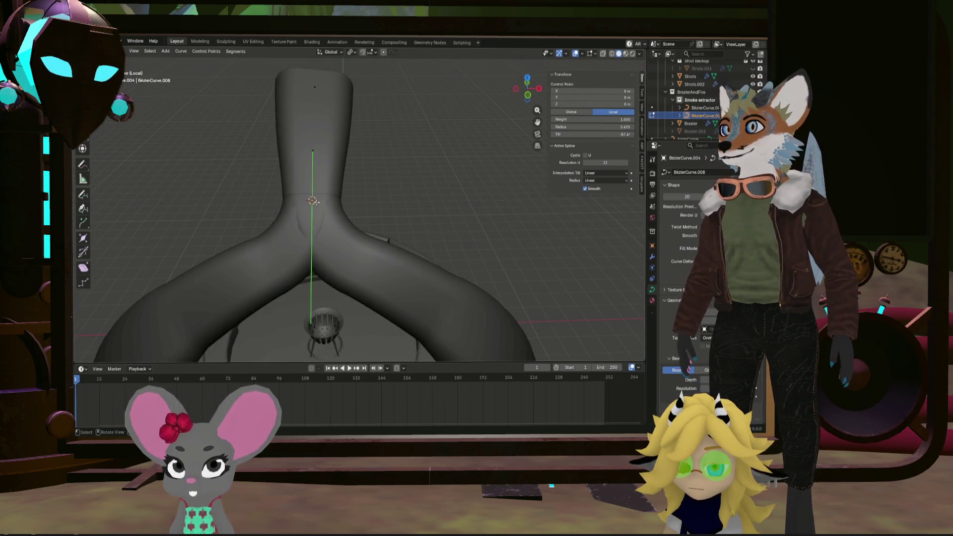
pyautogui.keyDown('shift'); pyautogui.click(320, 114); pyautogui.keyUp('shift')
pyautogui.moveTo(327, 135)
pyautogui.mouseDown(button='middle')
pyautogui.moveTo(335, 128)
pyautogui.moveTo(169, 144)
pyautogui.mouseUp(button='middle')
pyautogui.click(309, 146)
pyautogui.scroll(3, 318, 149)
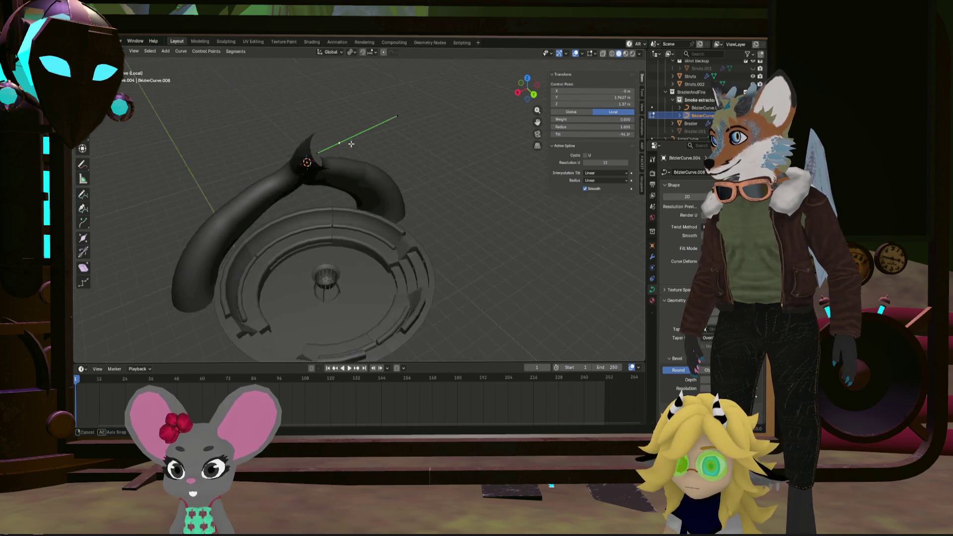
pyautogui.moveTo(318, 149); pyautogui.dragTo(438, 164, button='middle')
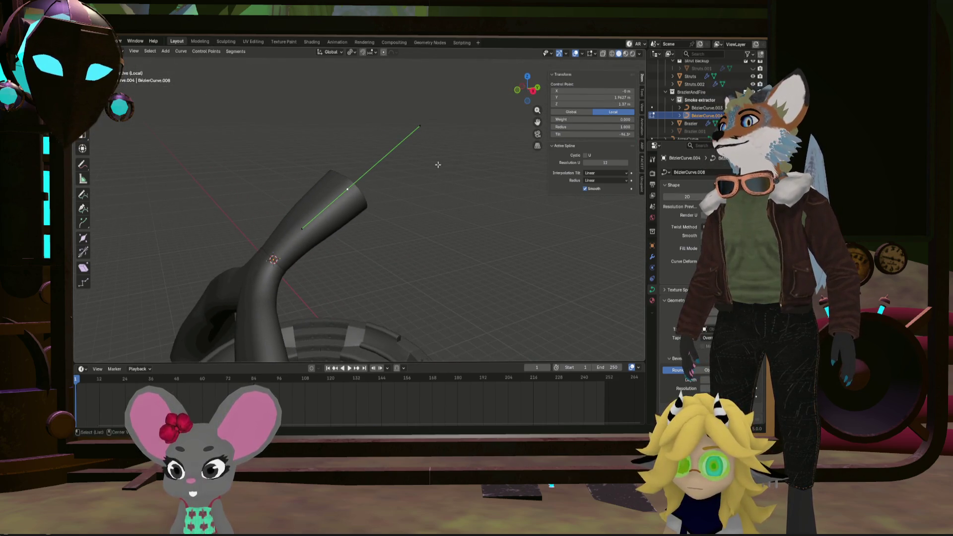
pyautogui.click(376, 173)
# Rotate the pipe tip about -91° and tilt its lower handle more steeply in ortho view
pyautogui.moveTo(376, 173)
pyautogui.mouseDown(button='middle')
pyautogui.moveTo(446, 195)
pyautogui.moveTo(423, 202)
pyautogui.moveTo(407, 154)
pyautogui.mouseUp(button='middle')
pyautogui.click(431, 130)
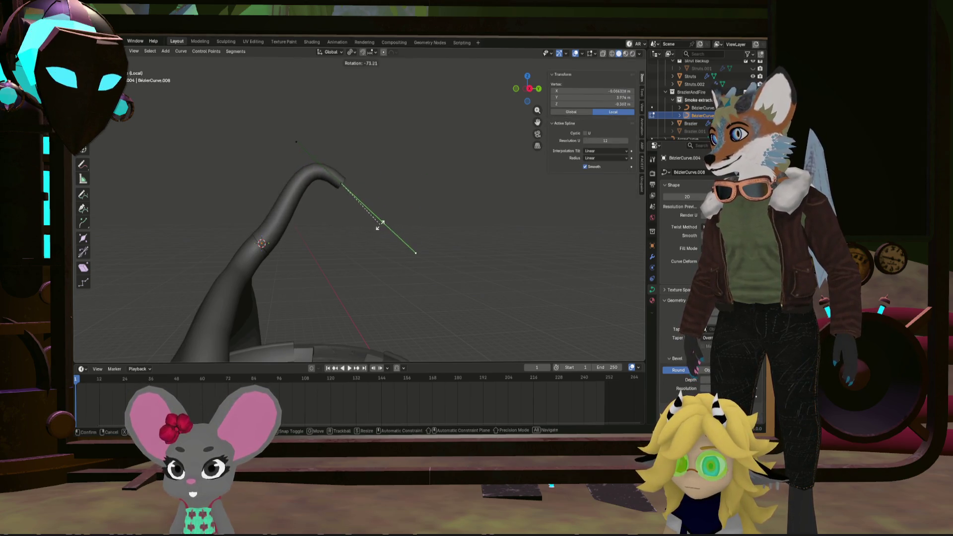
pyautogui.click(363, 229)
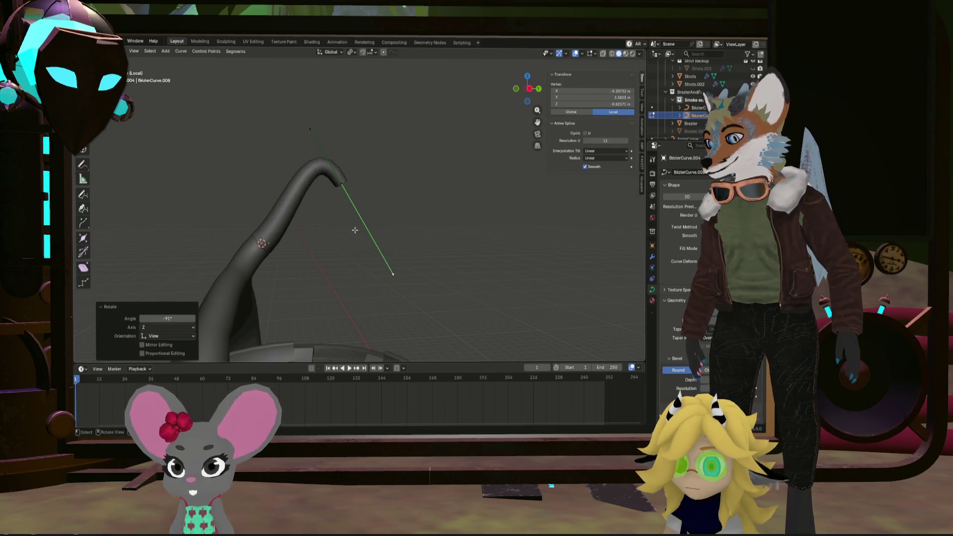
pyautogui.click(334, 184)
pyautogui.click(363, 198)
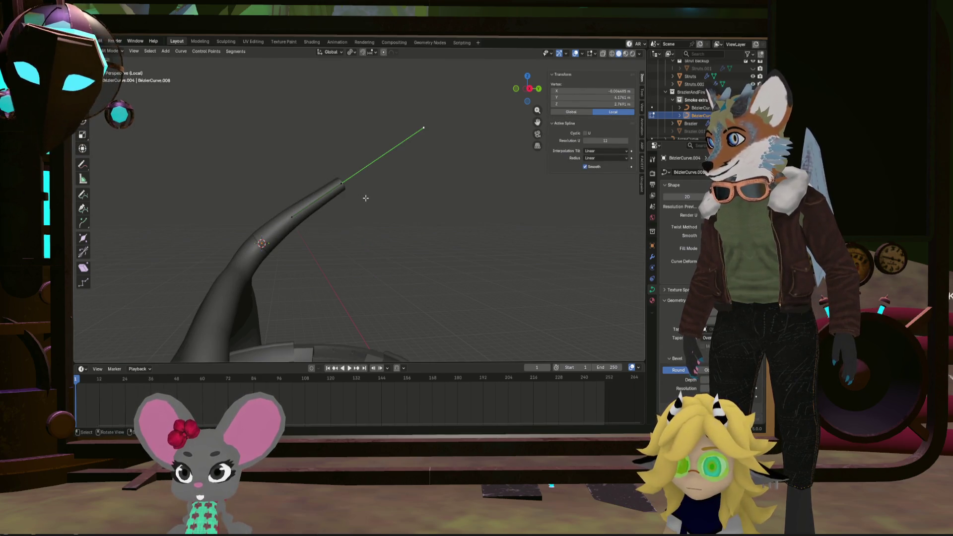
pyautogui.press('KP_5')
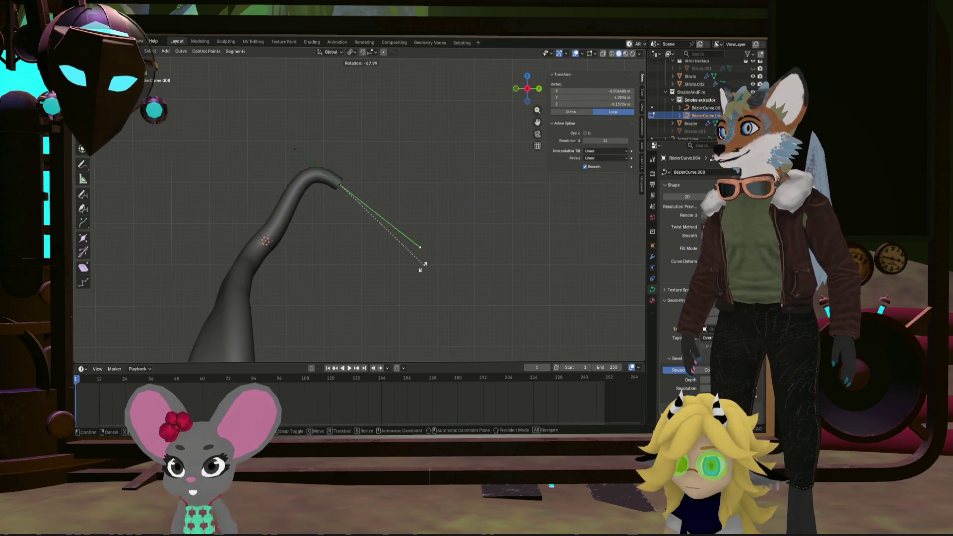
pyautogui.click(400, 277)
# Move the bend control point lower and adjust its handle from a side view
pyautogui.click(353, 182)
pyautogui.press('g')
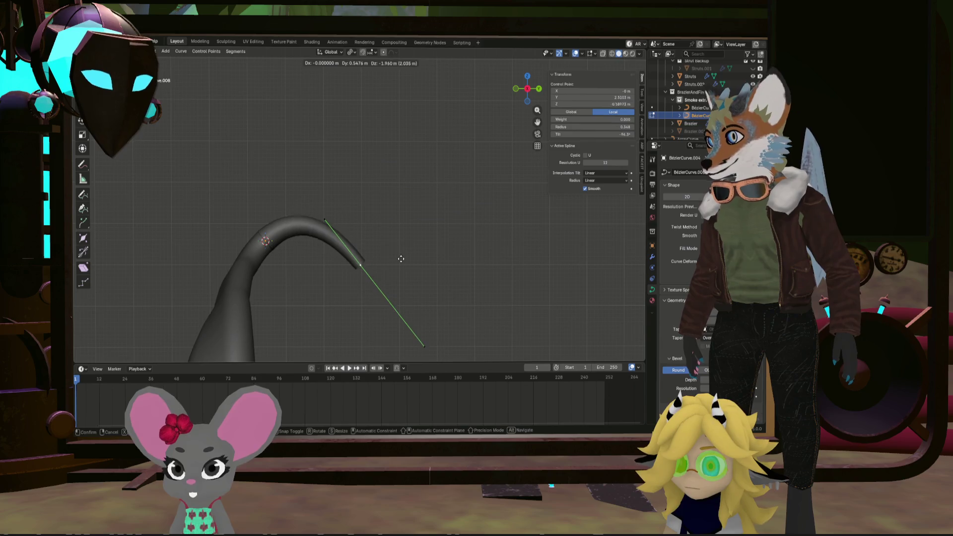
pyautogui.click(401, 247)
pyautogui.moveTo(401, 248)
pyautogui.mouseDown(button='middle')
pyautogui.moveTo(432, 304)
pyautogui.moveTo(490, 157)
pyautogui.mouseUp(button='middle')
pyautogui.click(526, 94)
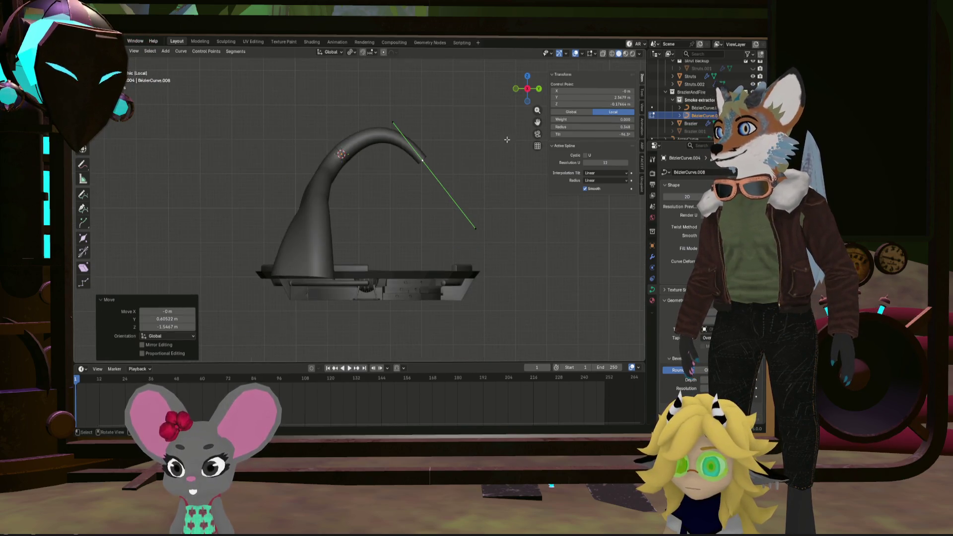
pyautogui.scroll(2, 409, 233)
pyautogui.click(508, 231)
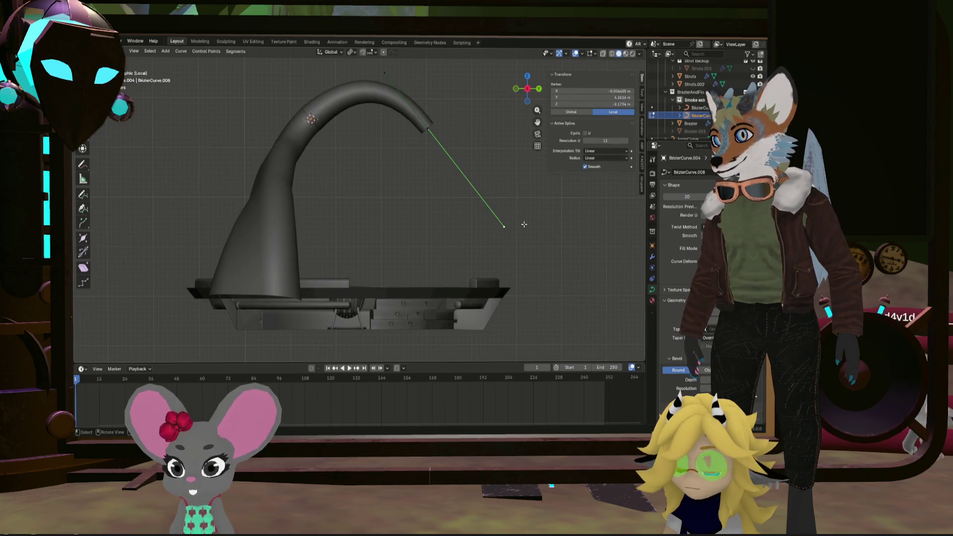
pyautogui.click(444, 229)
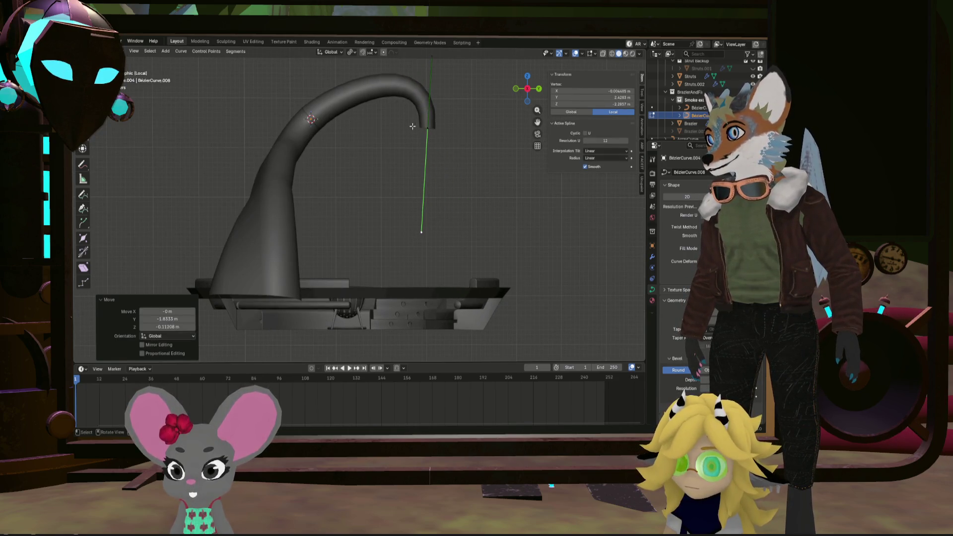
# Move the spout end down and left, then shift its handles and neighbouring point up and left
pyautogui.click(428, 127)
pyautogui.press('g')
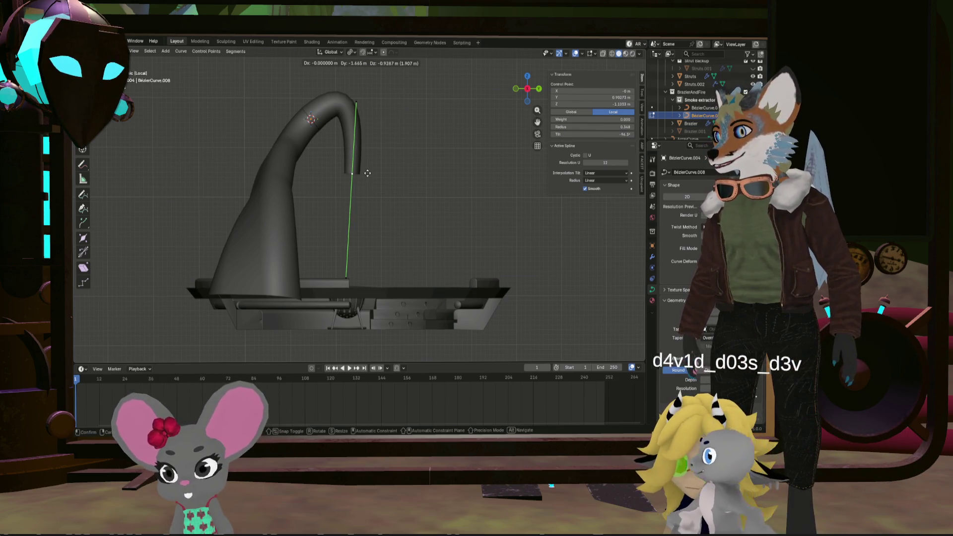
pyautogui.click(367, 172)
pyautogui.click(368, 95)
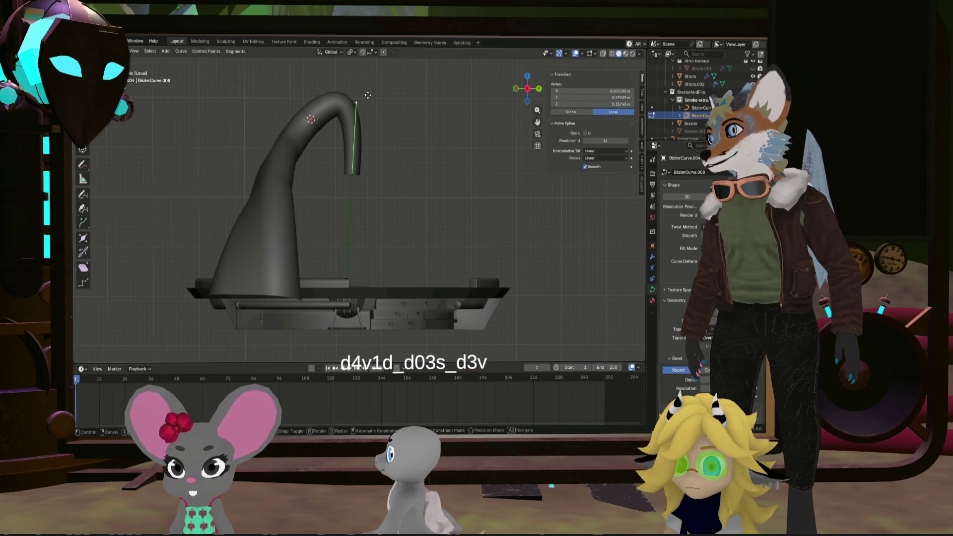
pyautogui.click(355, 91)
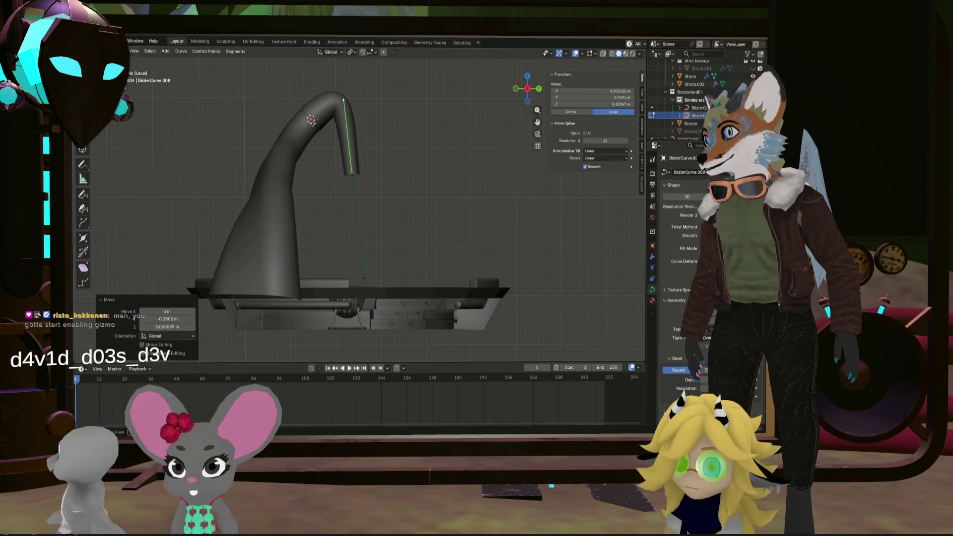
pyautogui.click(343, 88)
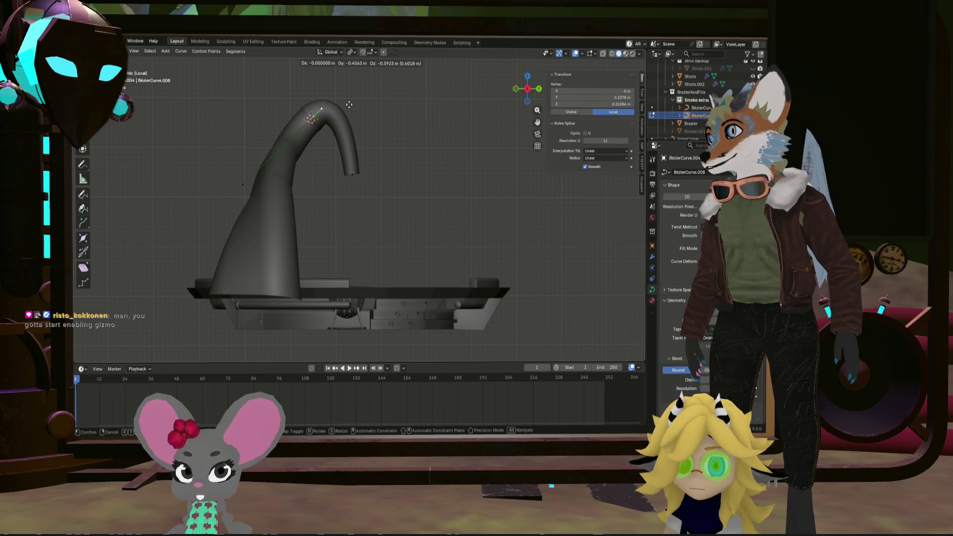
pyautogui.click(349, 104)
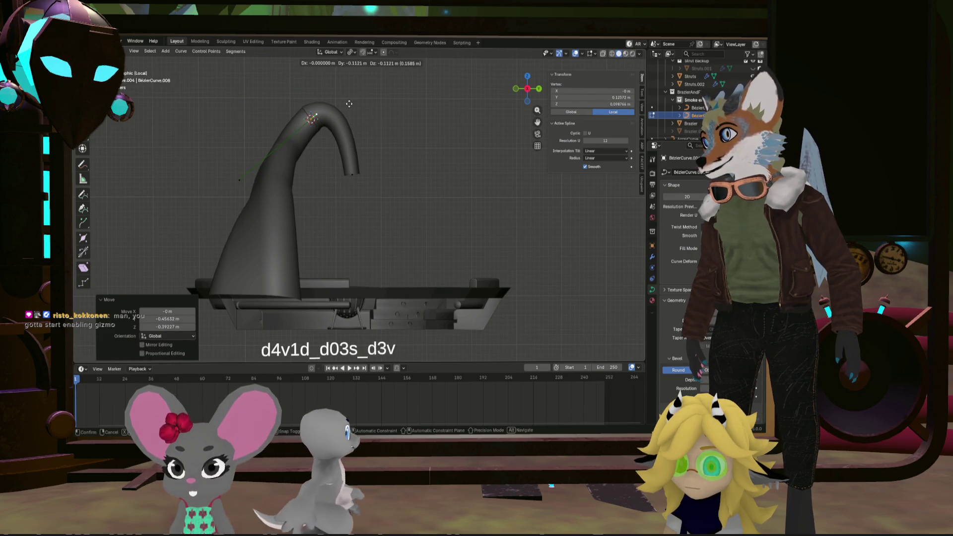
pyautogui.click(349, 103)
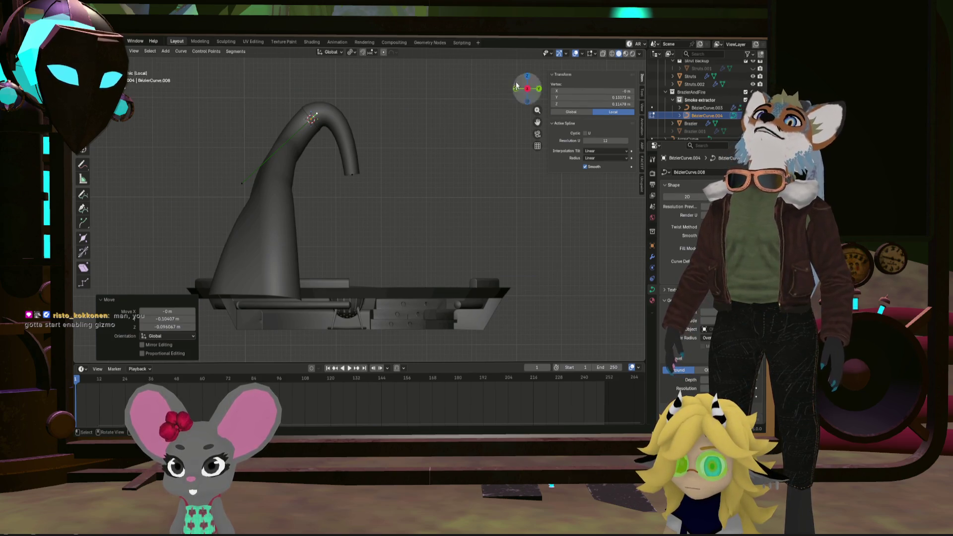
# Open the viewport gizmo options, then undo a trial move along Y
pyautogui.click(566, 54)
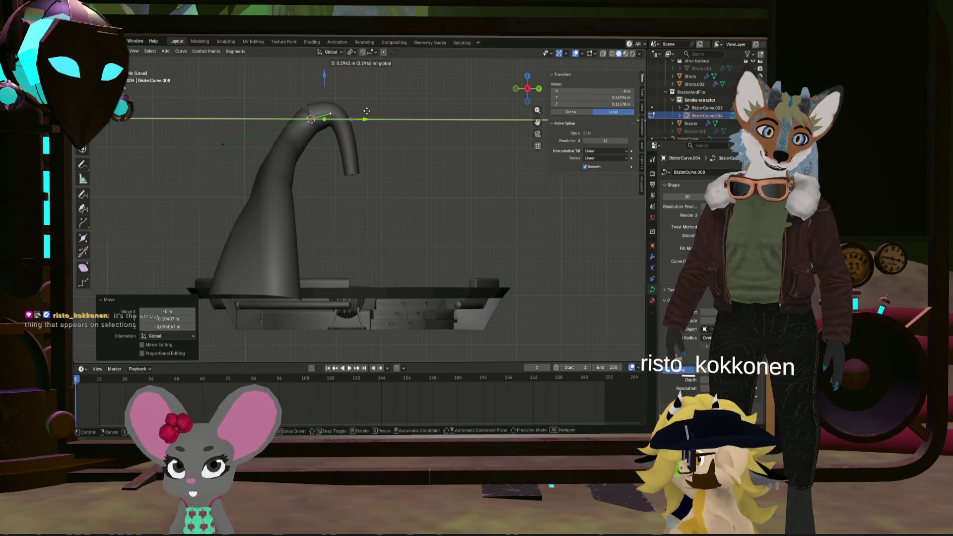
pyautogui.click(366, 110)
pyautogui.moveTo(366, 111)
pyautogui.mouseDown(button='middle')
pyautogui.moveTo(346, 150)
pyautogui.moveTo(350, 140)
pyautogui.moveTo(388, 165)
pyautogui.moveTo(440, 127)
pyautogui.mouseUp(button='middle')
pyautogui.hotkey('ctrl', 'z')
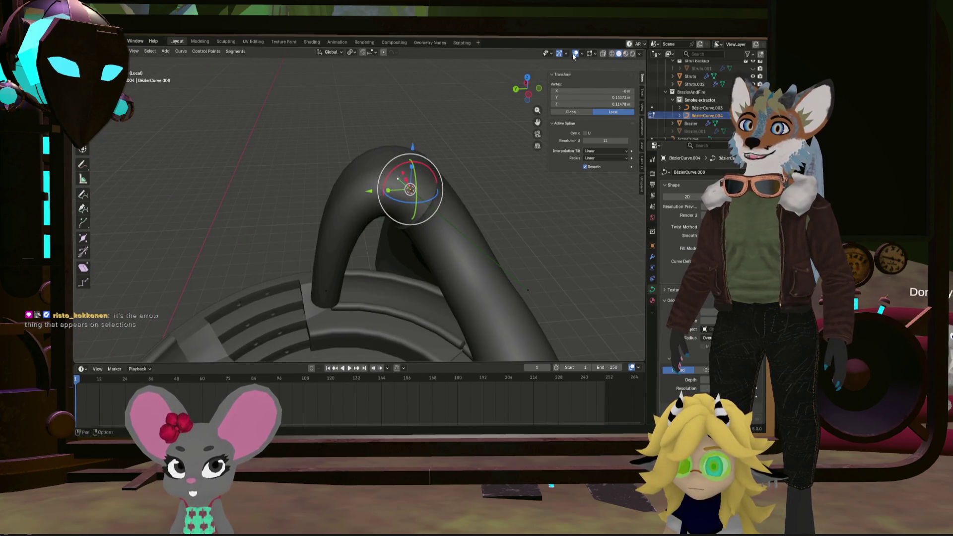
# Toggle the scale gizmo in Viewport Gizmos and cancel an accidental rotation
pyautogui.click(568, 54)
pyautogui.click(540, 156)
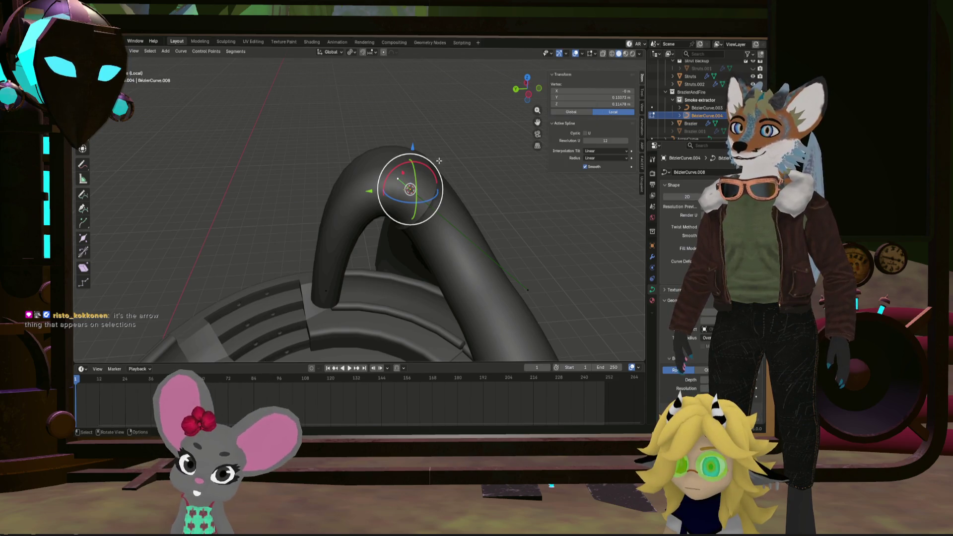
pyautogui.moveTo(437, 144)
pyautogui.mouseDown(button='middle')
pyautogui.moveTo(415, 131)
pyautogui.moveTo(461, 139)
pyautogui.moveTo(425, 168)
pyautogui.mouseUp(button='middle')
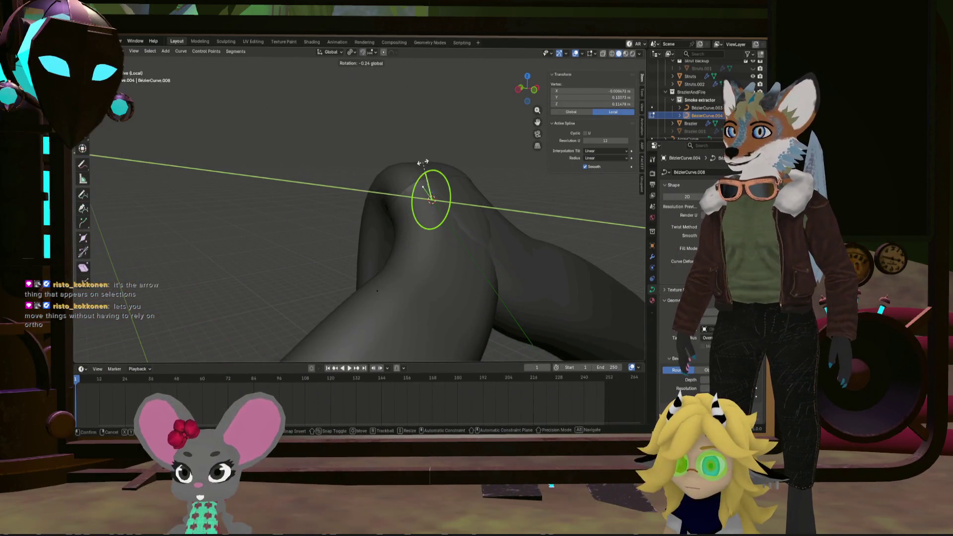
pyautogui.rightClick(423, 162)
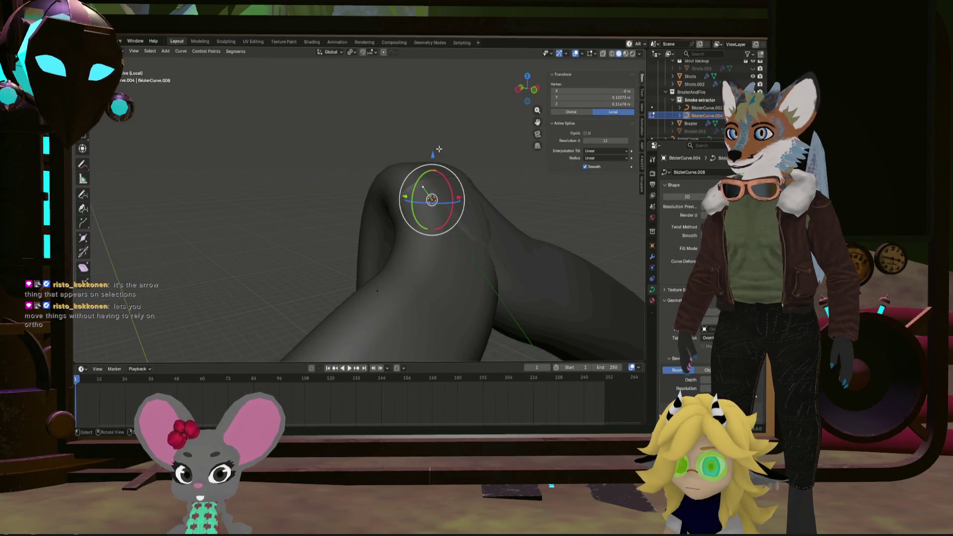
pyautogui.moveTo(440, 148); pyautogui.dragTo(483, 165, button='middle')
pyautogui.moveTo(462, 177)
pyautogui.mouseDown(button='middle')
pyautogui.moveTo(494, 195)
pyautogui.moveTo(461, 221)
pyautogui.moveTo(427, 195)
pyautogui.moveTo(360, 92)
pyautogui.moveTo(350, 104)
pyautogui.mouseUp(button='middle')
# Move the spout-end curve point 0.19773 m along Y
pyautogui.click(449, 229)
pyautogui.click(344, 78)
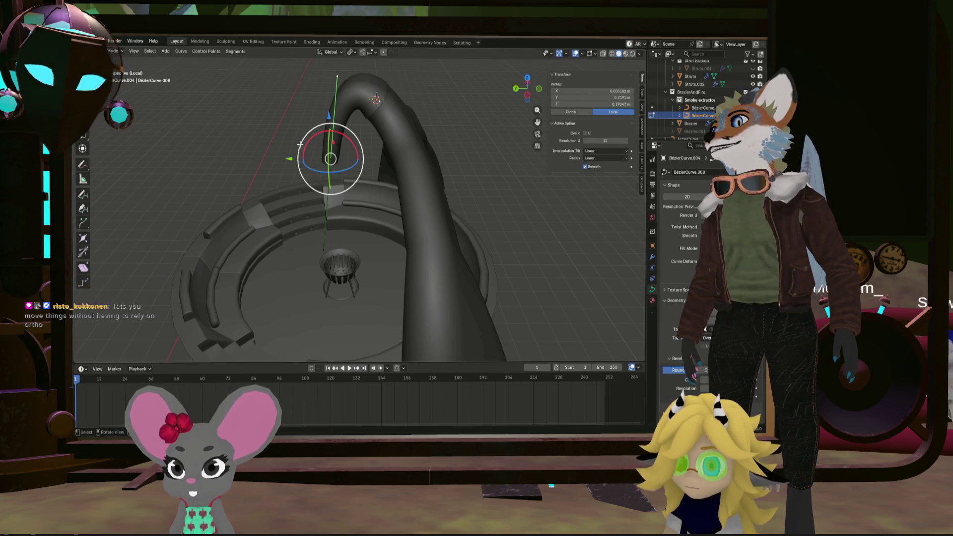
pyautogui.press('g')
pyautogui.press('y')
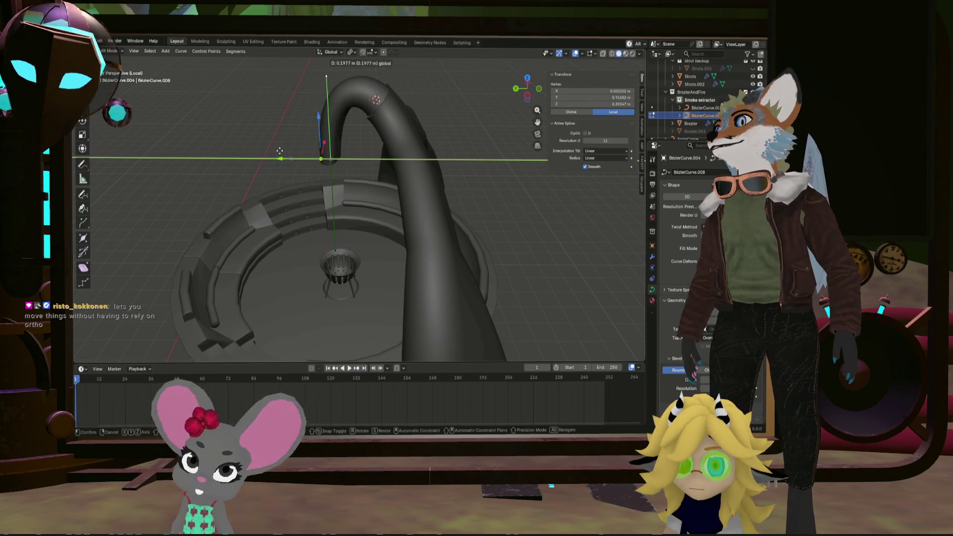
pyautogui.click(279, 150)
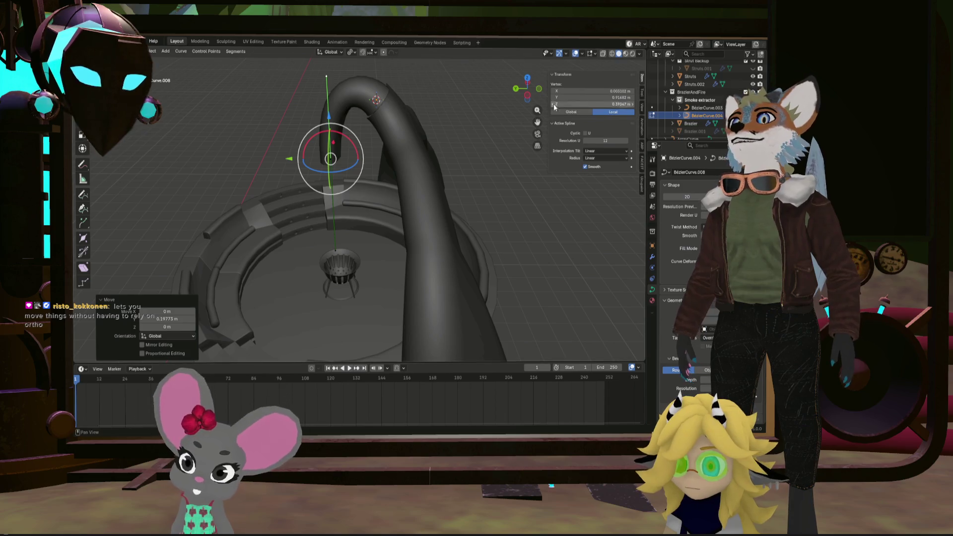
# Check the pipe end's position from top view, then return to Object Mode
pyautogui.click(531, 81)
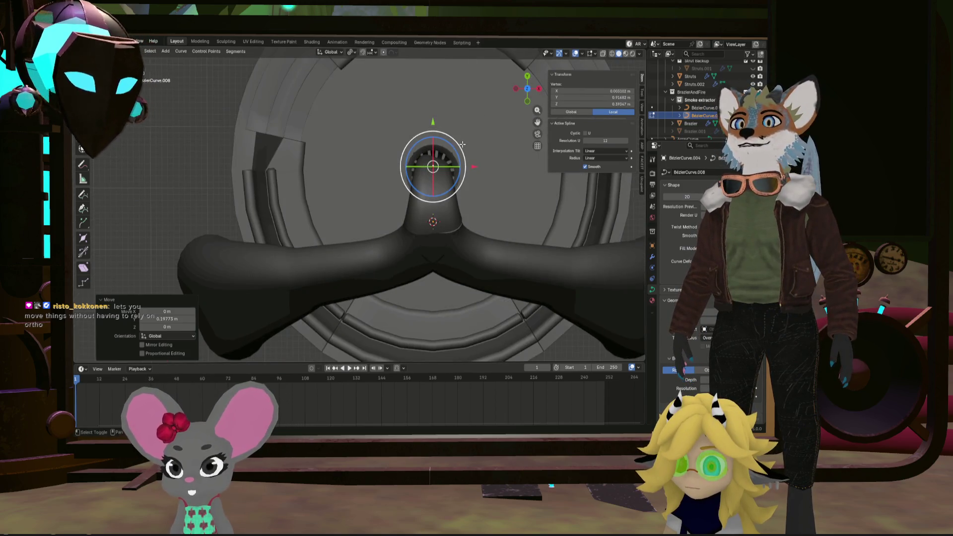
pyautogui.keyDown('shift'); pyautogui.moveTo(462, 144); pyautogui.dragTo(402, 202, button='middle'); pyautogui.keyUp('shift')
pyautogui.click(402, 202)
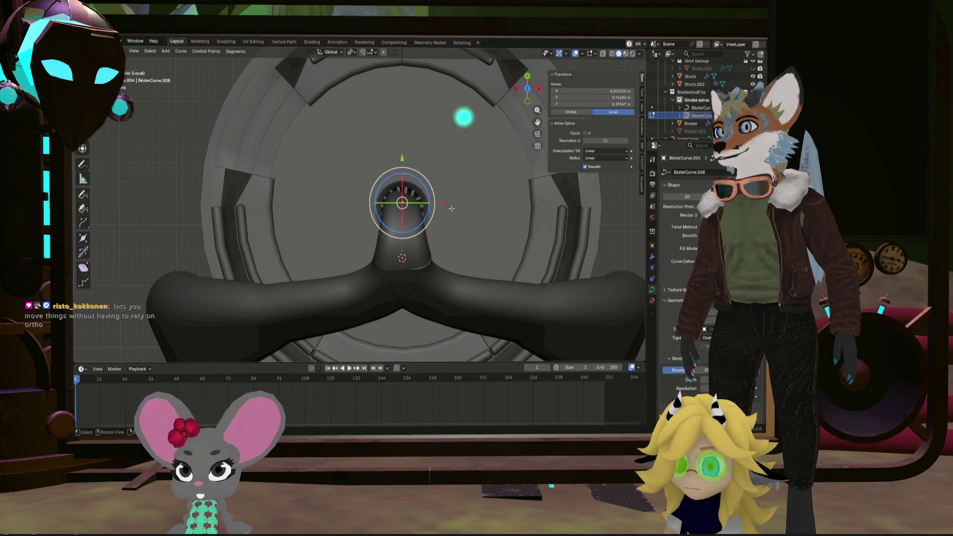
pyautogui.moveTo(451, 208); pyautogui.dragTo(342, 428, button='middle')
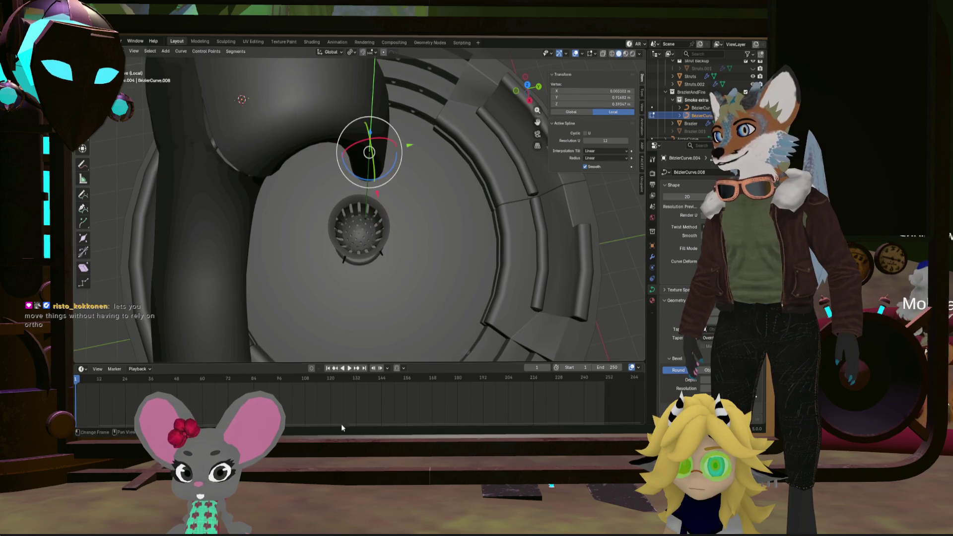
pyautogui.moveTo(374, 252); pyautogui.dragTo(370, 230, button='middle')
pyautogui.press('Tab')
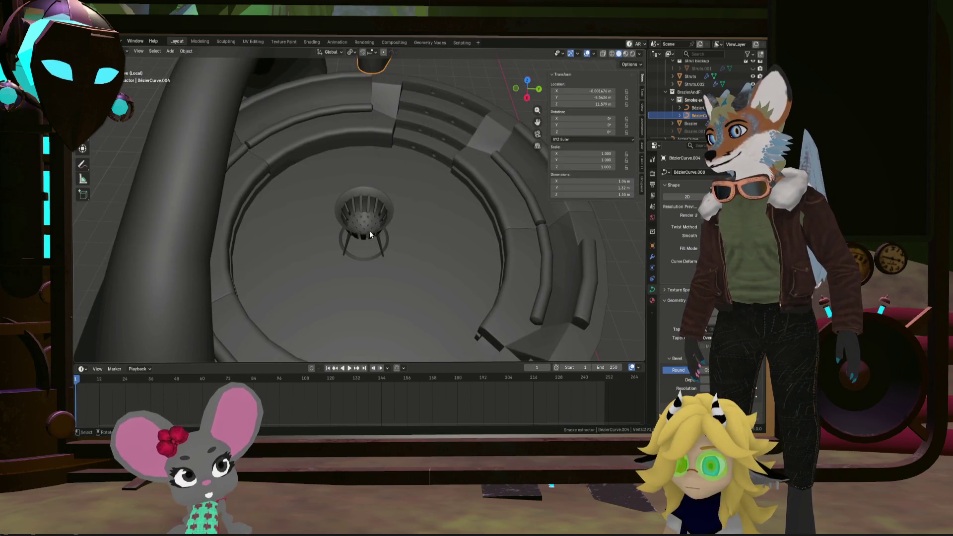
# Select the Brazier and place the 3D cursor on it with Shift+S
pyautogui.click(371, 227)
pyautogui.rightClick(371, 227)
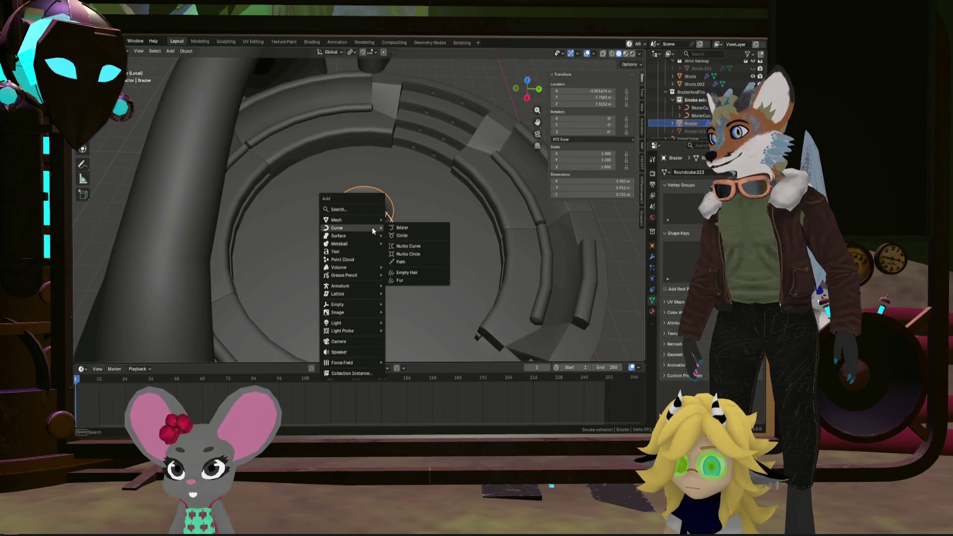
pyautogui.hotkey('shift', 's')
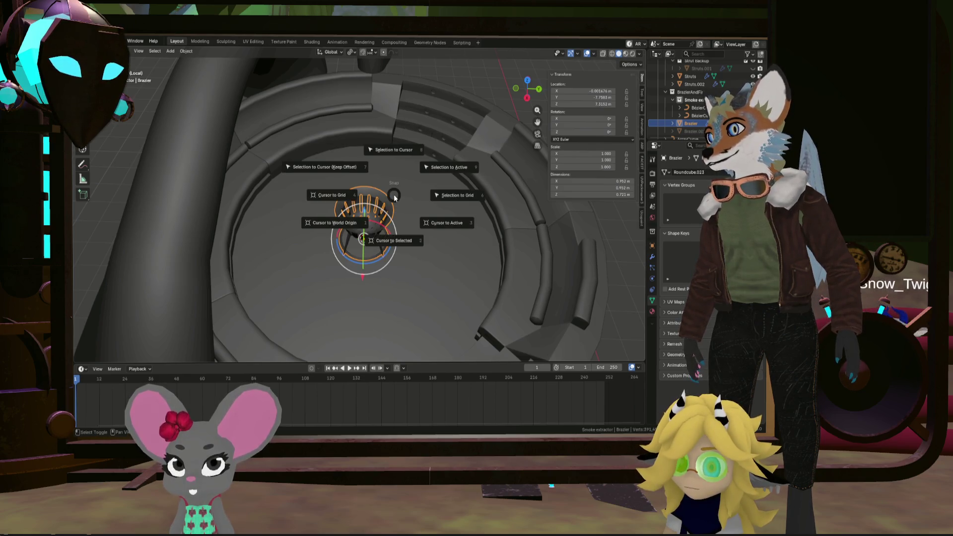
pyautogui.click(401, 237)
# Edit BezierCurve.004 and snap its selected control point to the 3D cursor
pyautogui.moveTo(401, 236)
pyautogui.mouseDown(button='middle')
pyautogui.moveTo(392, 231)
pyautogui.moveTo(386, 115)
pyautogui.mouseUp(button='middle')
pyautogui.click(386, 118)
pyautogui.press('Tab')
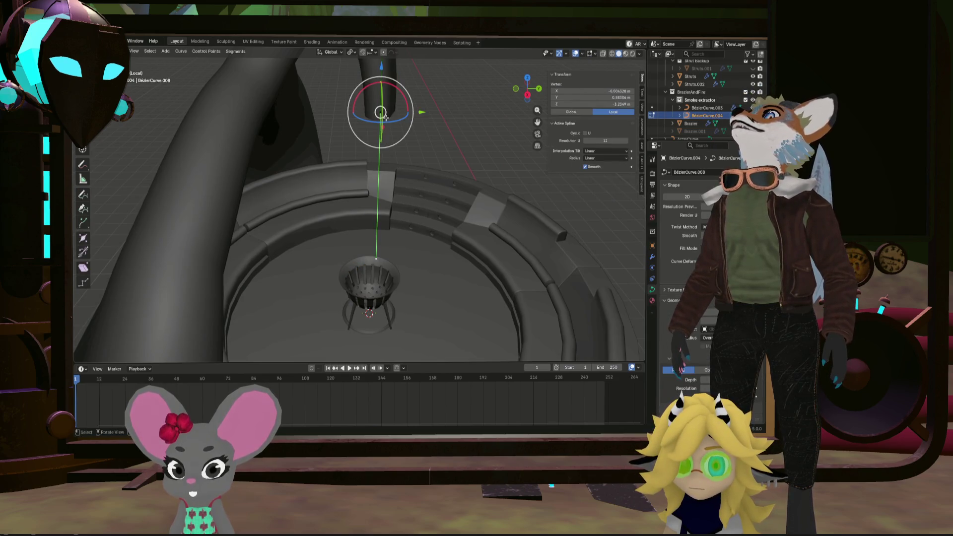
pyautogui.hotkey('shift', 's')
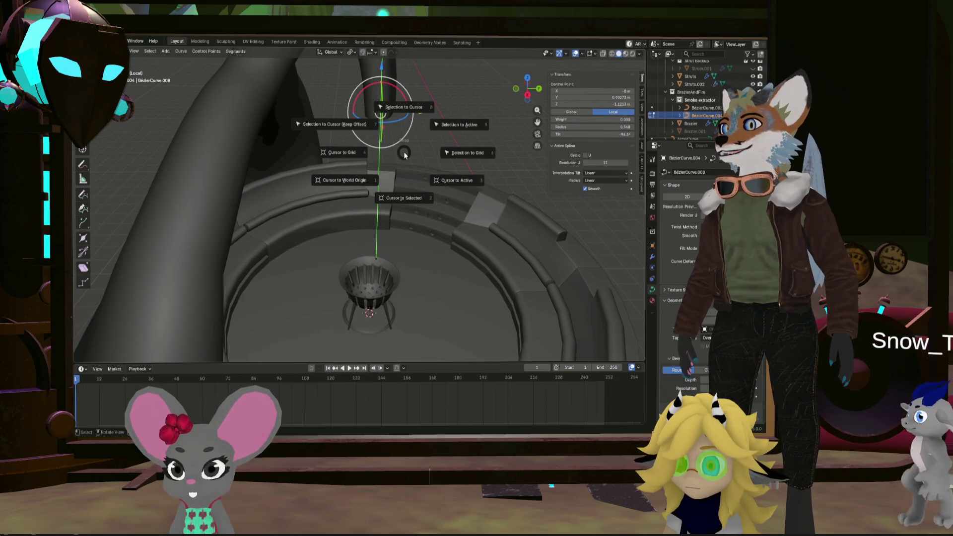
pyautogui.click(393, 103)
# Raise the snapped control point 2.7028 m straight up along Z
pyautogui.moveTo(401, 214); pyautogui.dragTo(394, 237, button='middle')
pyautogui.moveTo(361, 238); pyautogui.dragTo(369, 191)
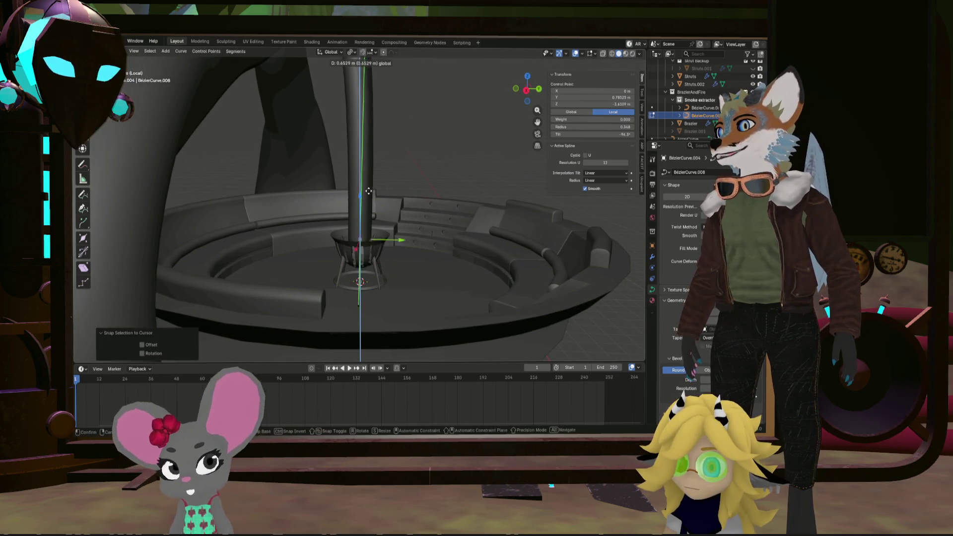
pyautogui.moveTo(366, 52); pyautogui.dragTo(366, 52)
pyautogui.moveTo(366, 52)
pyautogui.mouseDown(button='middle')
pyautogui.moveTo(379, 262)
pyautogui.moveTo(360, 234)
pyautogui.moveTo(304, 257)
pyautogui.mouseUp(button='middle')
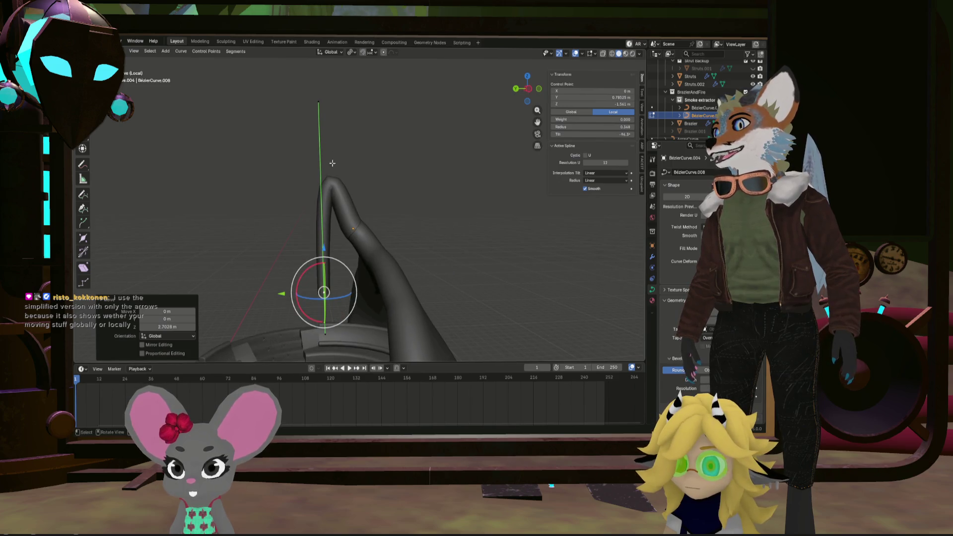
# Select the pipe's tip point and lower it straight down
pyautogui.click(318, 103)
pyautogui.moveTo(328, 246); pyautogui.dragTo(329, 310)
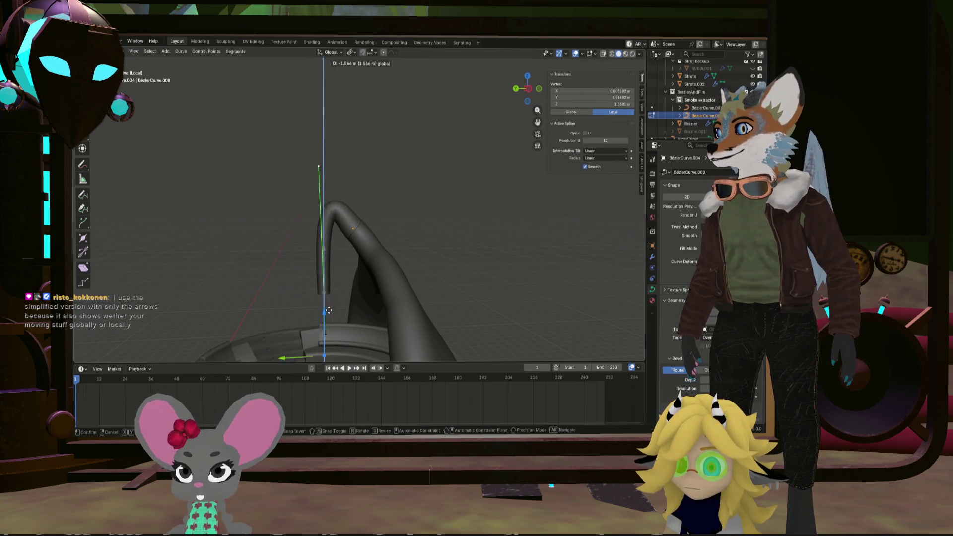
pyautogui.moveTo(332, 54); pyautogui.dragTo(329, 57)
pyautogui.moveTo(342, 148)
pyautogui.mouseDown(button='middle')
pyautogui.moveTo(350, 135)
pyautogui.moveTo(388, 124)
pyautogui.mouseUp(button='middle')
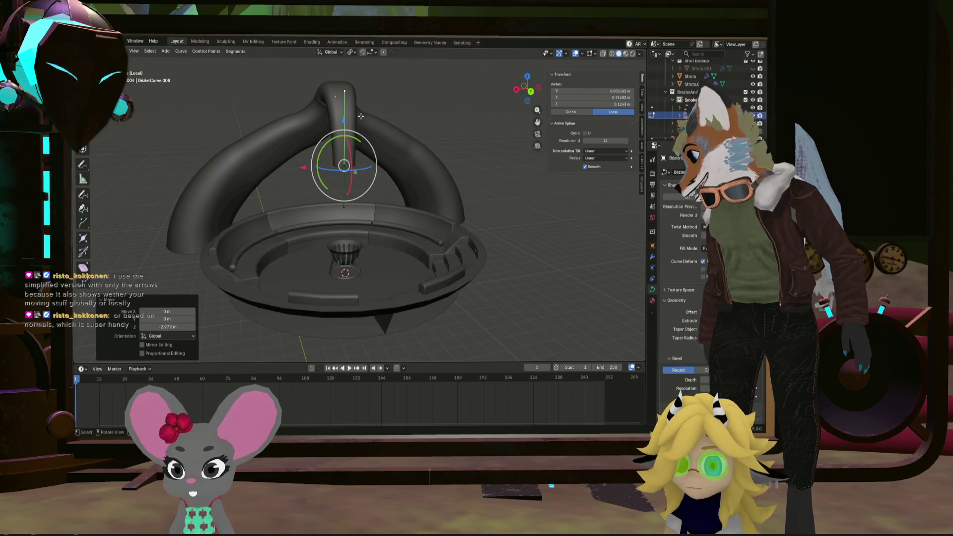
pyautogui.moveTo(361, 115)
pyautogui.mouseDown(button='middle')
pyautogui.moveTo(323, 190)
pyautogui.moveTo(389, 172)
pyautogui.mouseUp(button='middle')
pyautogui.scroll(3, 346, 182)
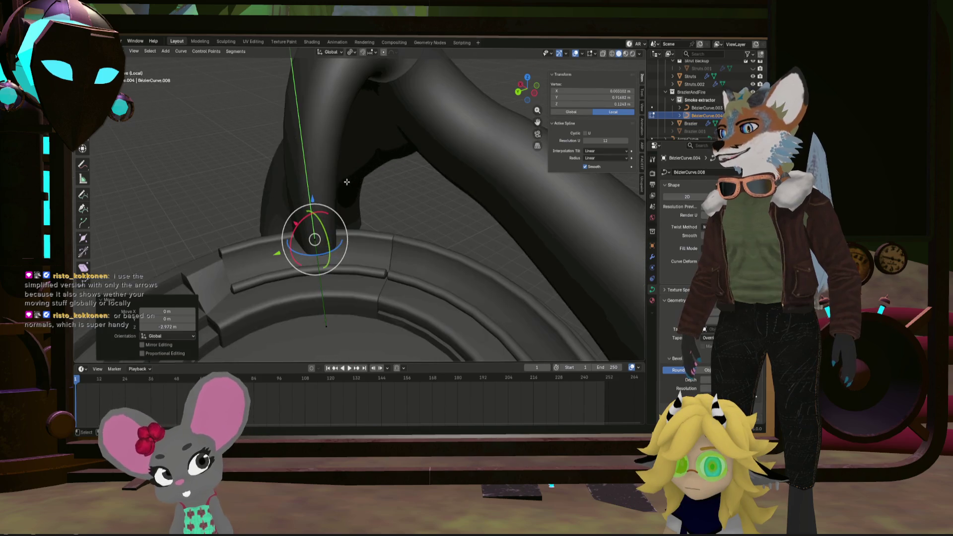
pyautogui.moveTo(311, 197); pyautogui.dragTo(318, 219, button='middle')
# Move the tip point along Z, then shift it -0.197 m along Y
pyautogui.press('g')
pyautogui.press('z')
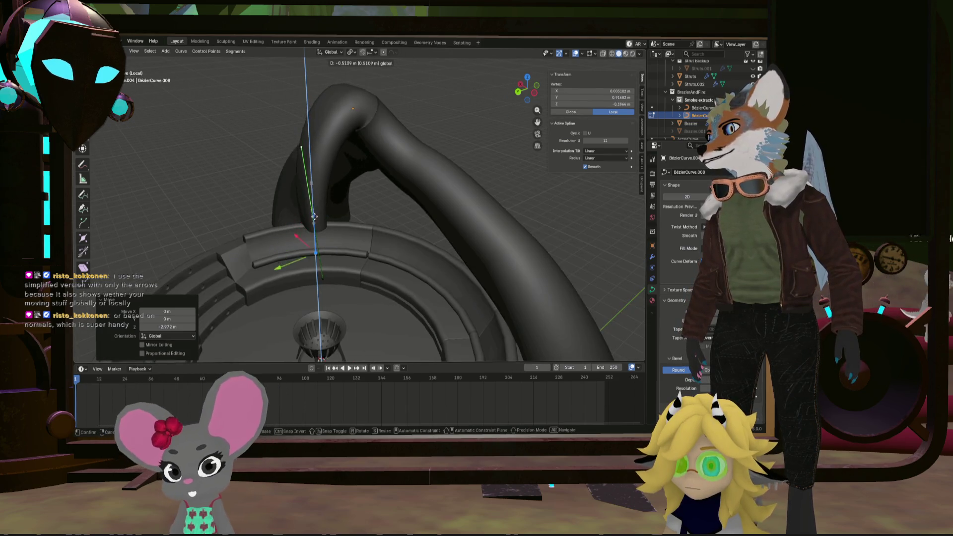
pyautogui.click(320, 214)
pyautogui.moveTo(320, 215); pyautogui.dragTo(243, 191, button='middle')
pyautogui.press('g')
pyautogui.press('y')
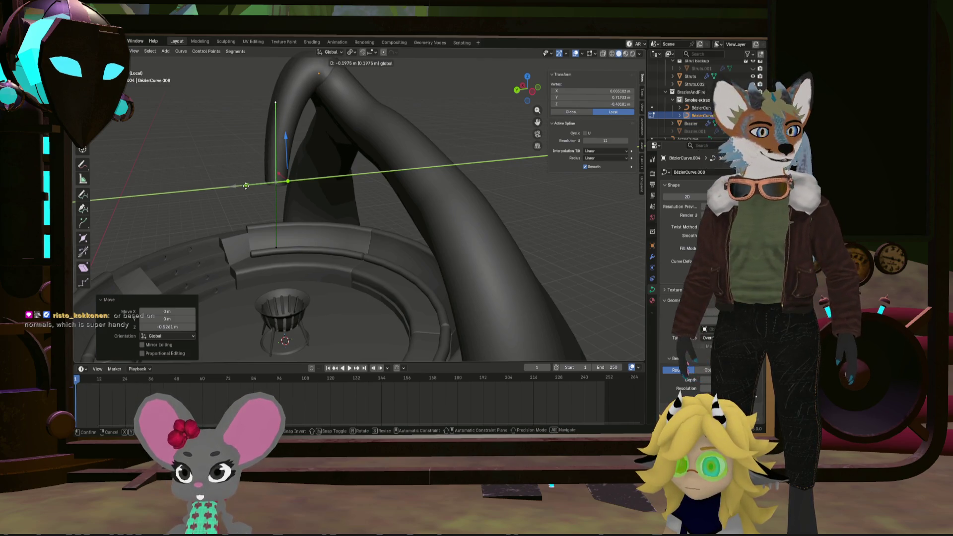
pyautogui.click(246, 185)
# Inspect the hooked pipe end and open the Viewport Gizmos dropdown
pyautogui.moveTo(246, 186)
pyautogui.mouseDown(button='middle')
pyautogui.moveTo(383, 228)
pyautogui.moveTo(384, 205)
pyautogui.moveTo(376, 250)
pyautogui.moveTo(430, 215)
pyautogui.mouseUp(button='middle')
pyautogui.scroll(8, 449, 243)
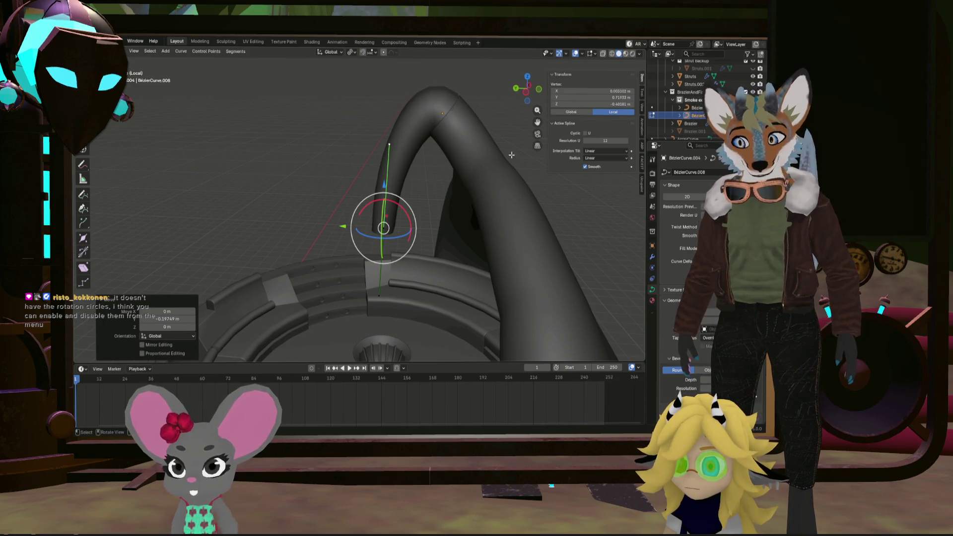
pyautogui.moveTo(511, 155); pyautogui.dragTo(459, 141, button='middle')
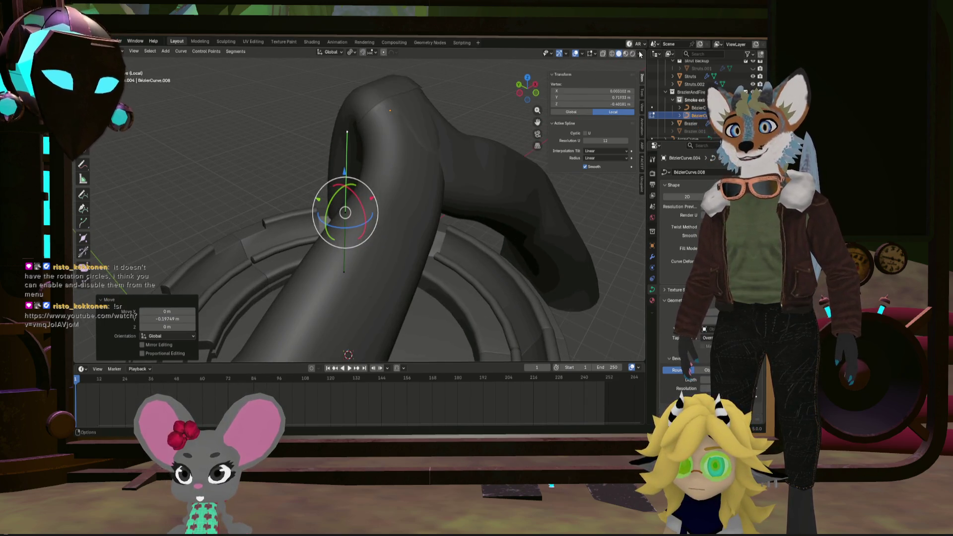
pyautogui.click(565, 53)
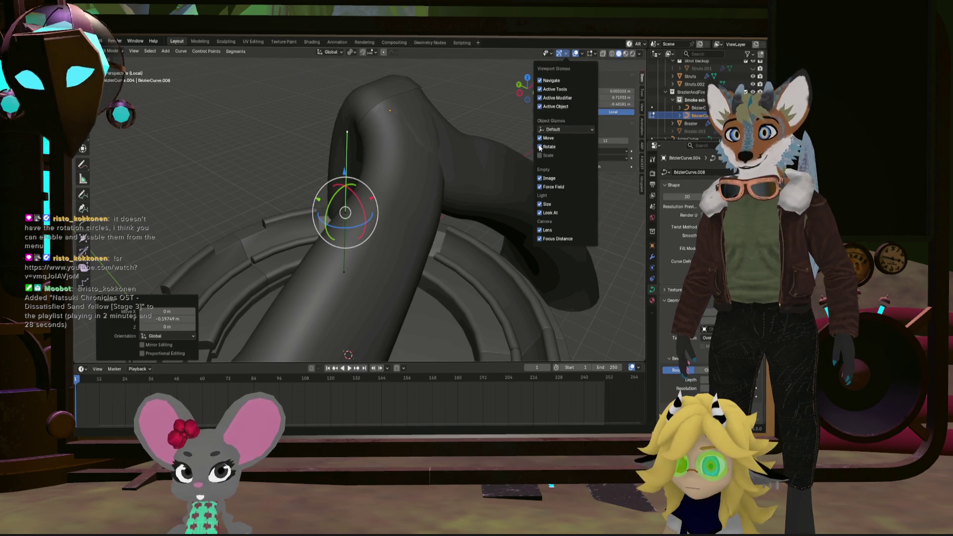
# Shift the pipe end along Y and reposition it horizontally over the brazier
pyautogui.moveTo(424, 202); pyautogui.dragTo(261, 301, button='middle')
pyautogui.scroll(3, 274, 286)
pyautogui.scroll(-4, 310, 221)
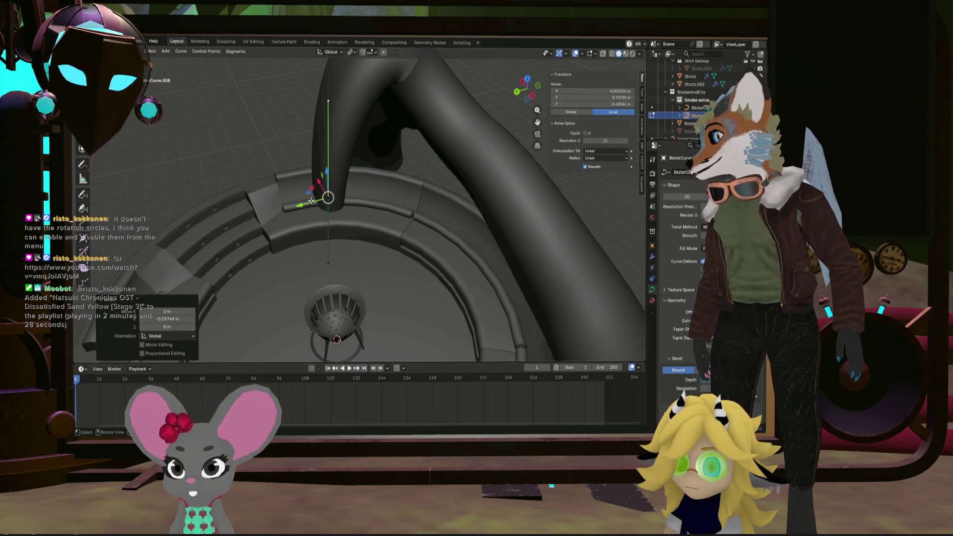
pyautogui.moveTo(300, 206)
pyautogui.mouseDown()
pyautogui.moveTo(310, 195)
pyautogui.moveTo(318, 235)
pyautogui.moveTo(332, 229)
pyautogui.moveTo(313, 233)
pyautogui.moveTo(332, 224)
pyautogui.mouseUp()
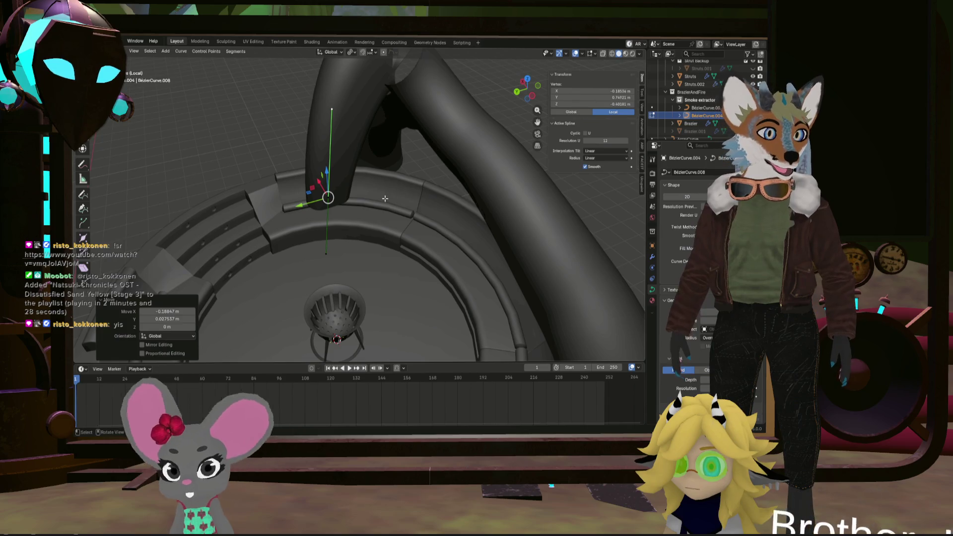
pyautogui.moveTo(376, 200)
pyautogui.mouseDown(button='middle')
pyautogui.moveTo(321, 205)
pyautogui.moveTo(350, 227)
pyautogui.moveTo(343, 209)
pyautogui.moveTo(381, 205)
pyautogui.moveTo(316, 185)
pyautogui.mouseUp(button='middle')
pyautogui.press('g')
pyautogui.scroll(1, 312, 187)
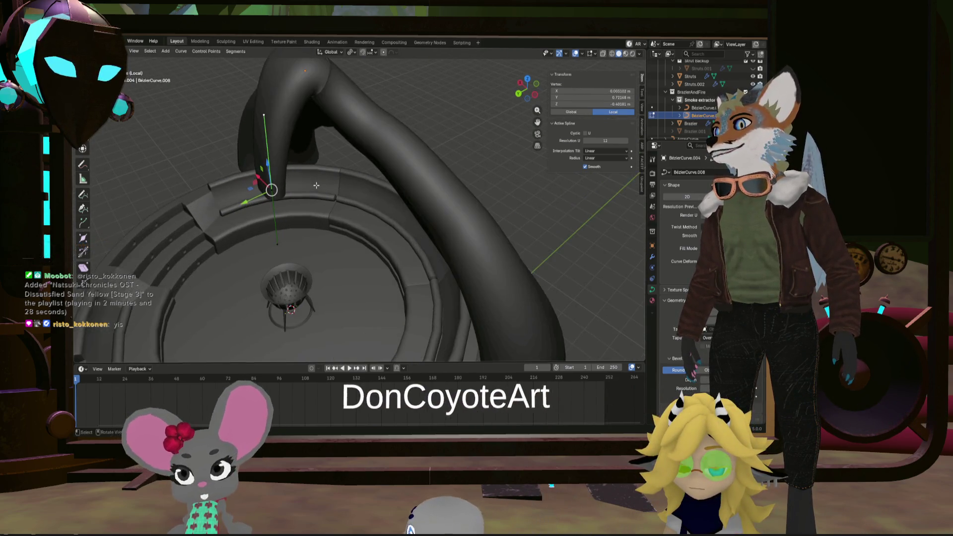
pyautogui.scroll(1, 306, 189)
pyautogui.moveTo(305, 189); pyautogui.dragTo(323, 179, button='middle')
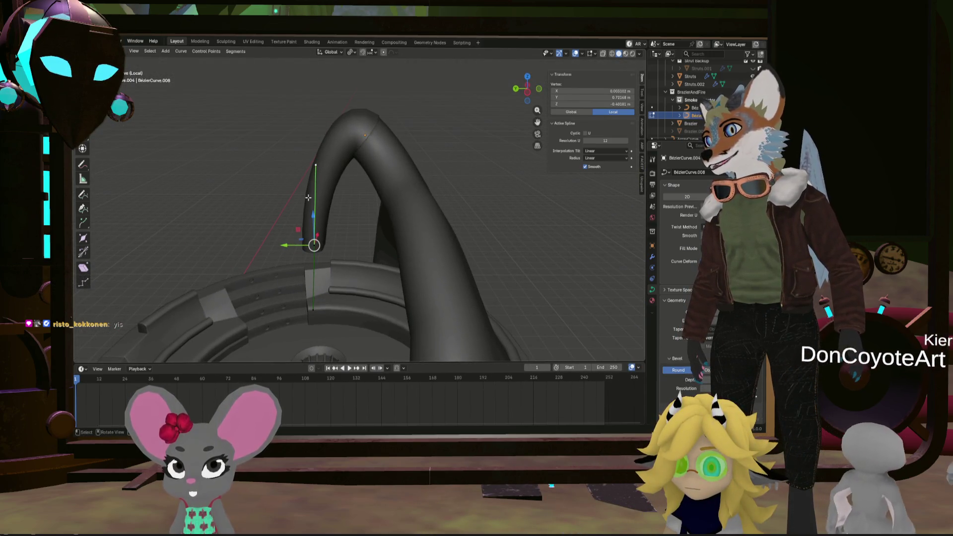
pyautogui.scroll(-3, 357, 194)
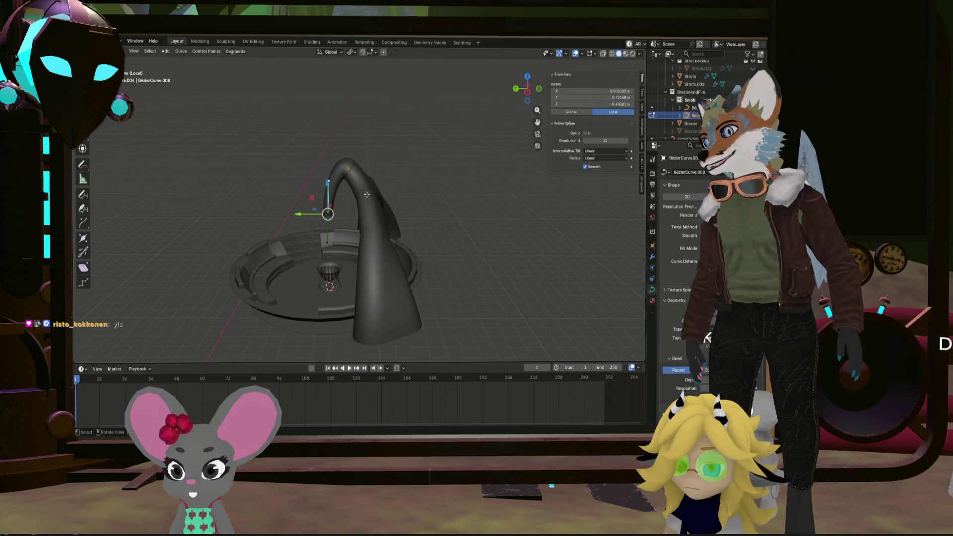
# Review the curved pipe from several angles, deselect the point, and return to Object Mode
pyautogui.moveTo(345, 178)
pyautogui.mouseDown(button='middle')
pyautogui.moveTo(417, 206)
pyautogui.moveTo(357, 220)
pyautogui.moveTo(333, 204)
pyautogui.mouseUp(button='middle')
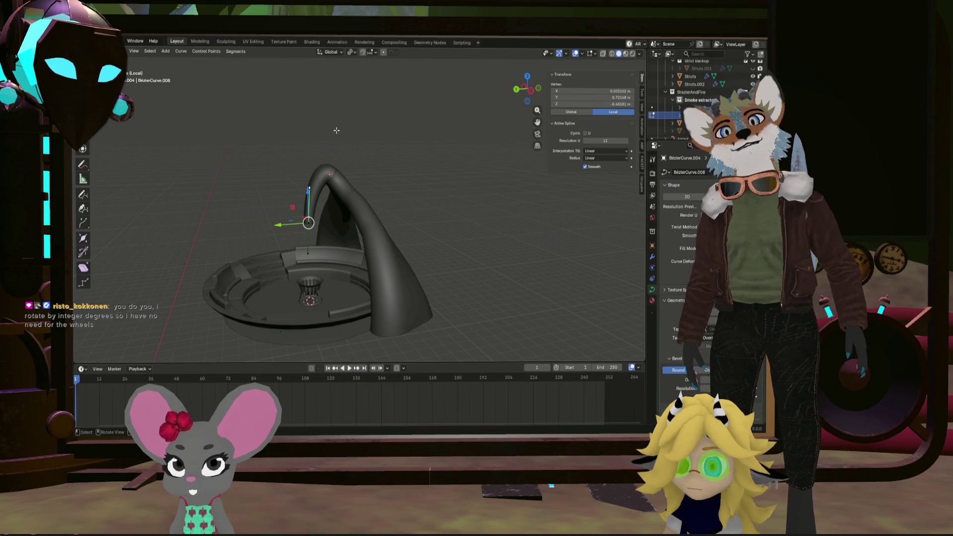
pyautogui.scroll(5, 336, 130)
pyautogui.moveTo(335, 144)
pyautogui.mouseDown(button='middle')
pyautogui.moveTo(317, 210)
pyautogui.moveTo(298, 198)
pyautogui.moveTo(305, 201)
pyautogui.mouseUp(button='middle')
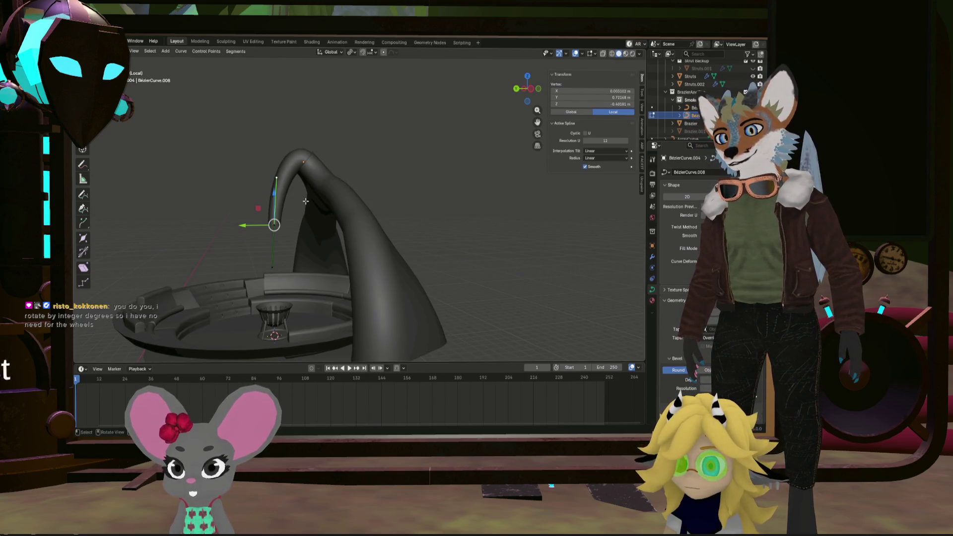
pyautogui.moveTo(305, 201); pyautogui.dragTo(305, 198, button='middle')
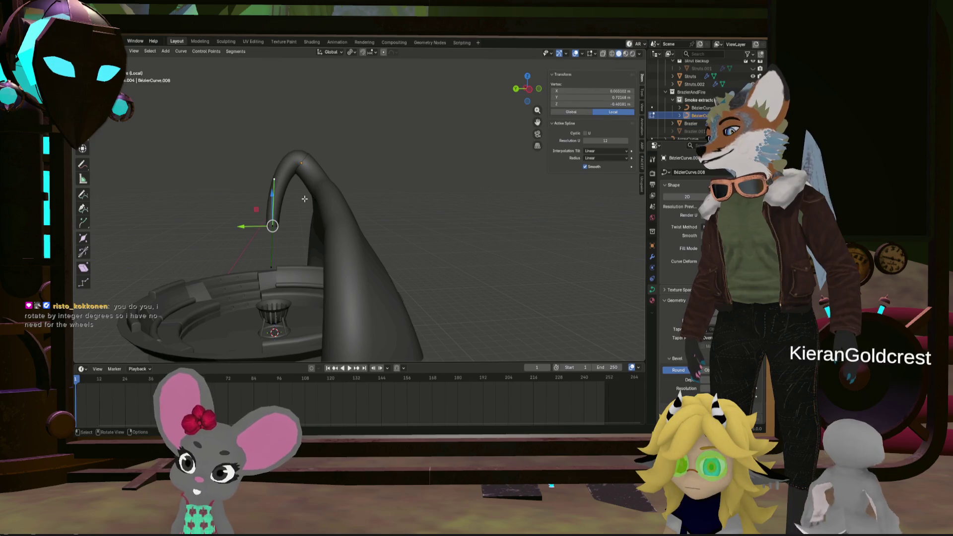
pyautogui.click(295, 194)
pyautogui.press('Tab')
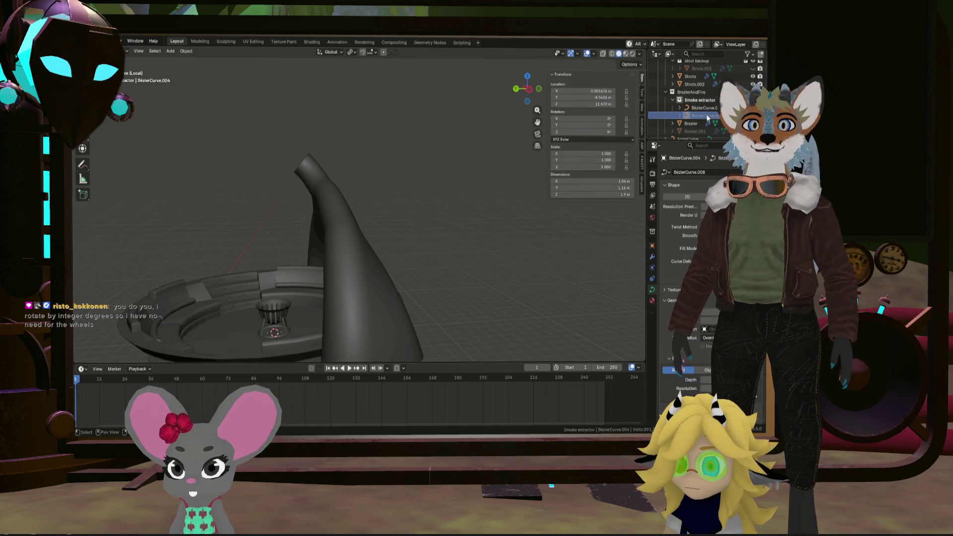
# Enter edit mode on the second pipe curve and frame the brazier base
pyautogui.press('Tab')
pyautogui.scroll(5, 302, 166)
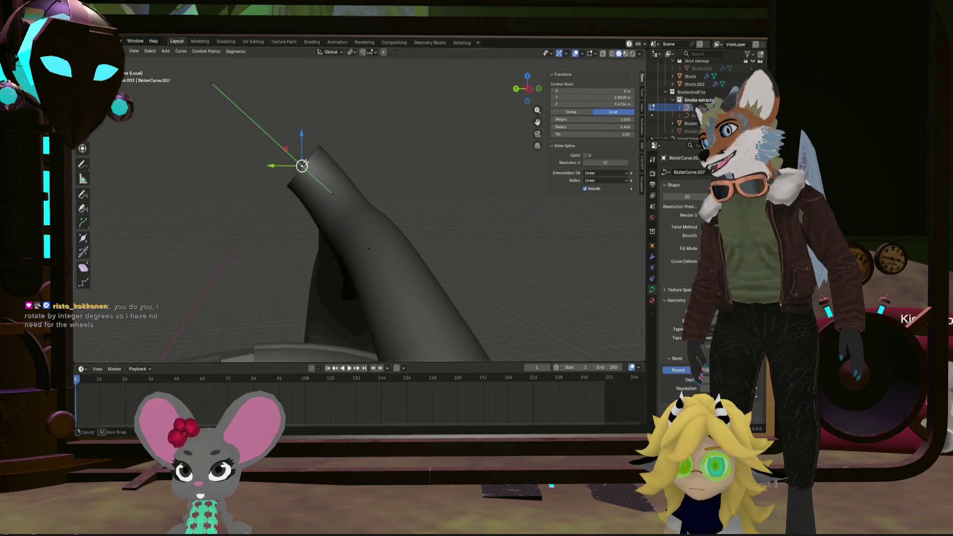
pyautogui.scroll(-5, 305, 163)
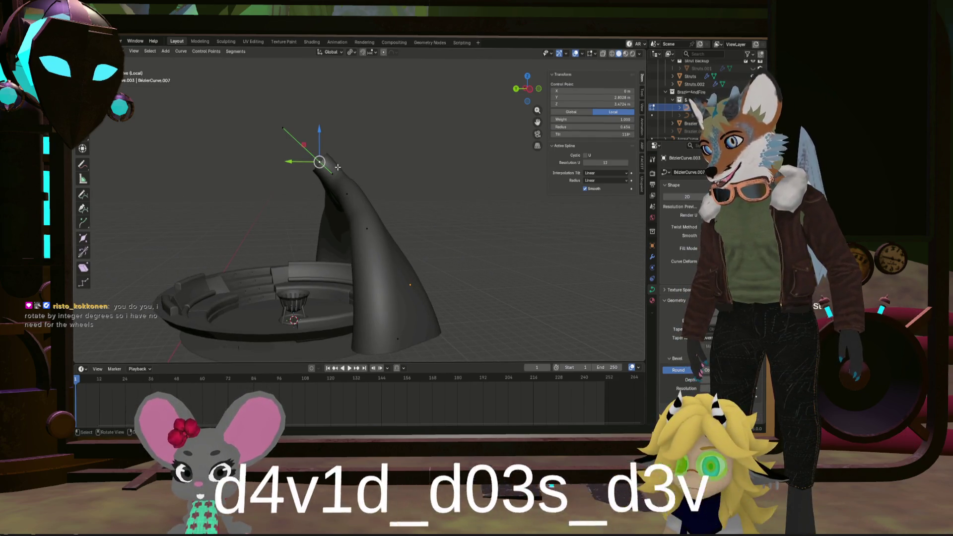
pyautogui.keyDown('shift'); pyautogui.moveTo(328, 169); pyautogui.dragTo(357, 178, button='middle'); pyautogui.keyUp('shift')
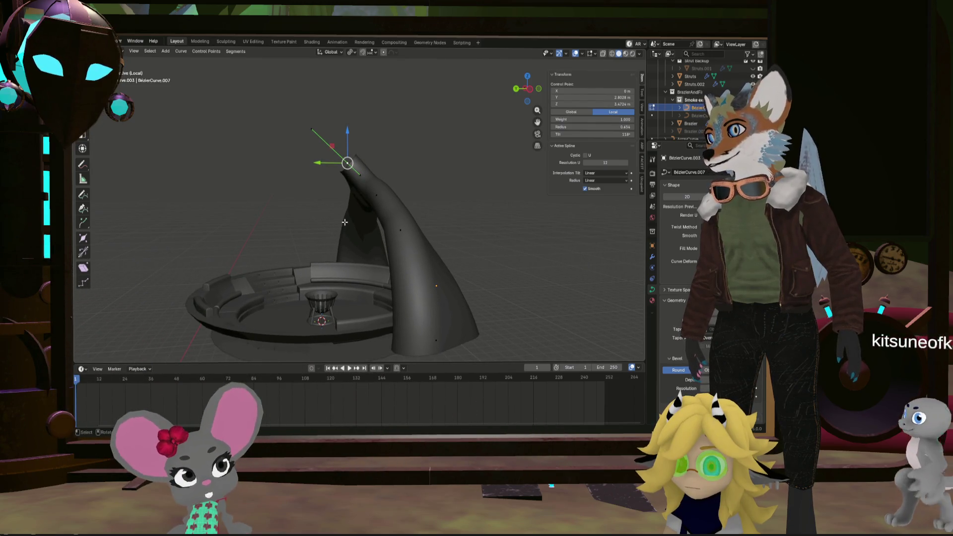
pyautogui.moveTo(325, 290); pyautogui.dragTo(343, 258, button='middle')
# Snap the control point to the 3D cursor and raise it 3.6741 m along Z
pyautogui.hotkey('shift', 's')
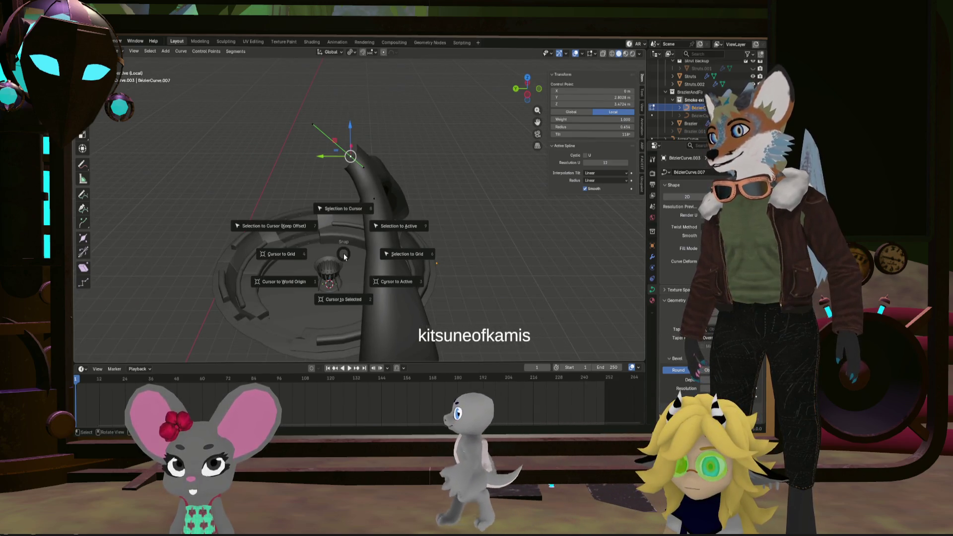
pyautogui.click(344, 208)
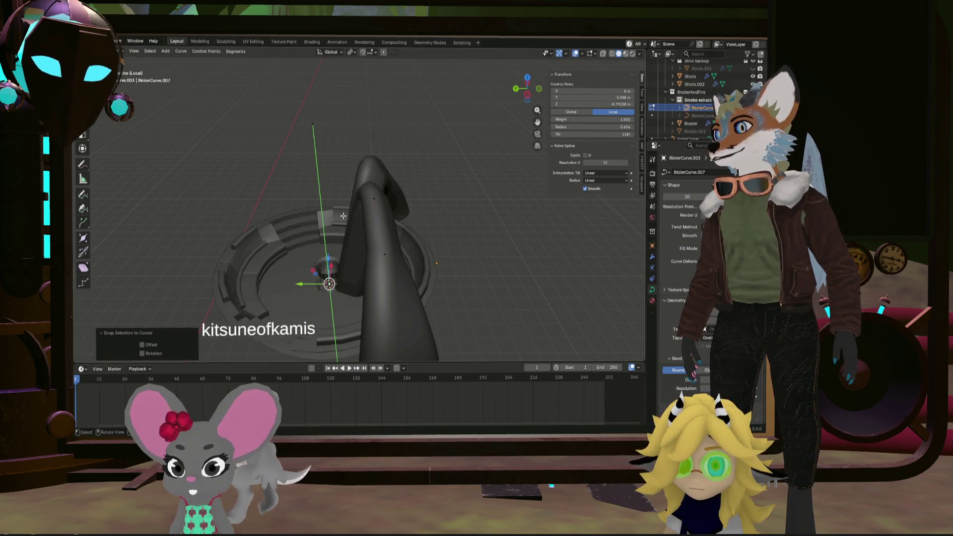
pyautogui.press('g')
pyautogui.press('z')
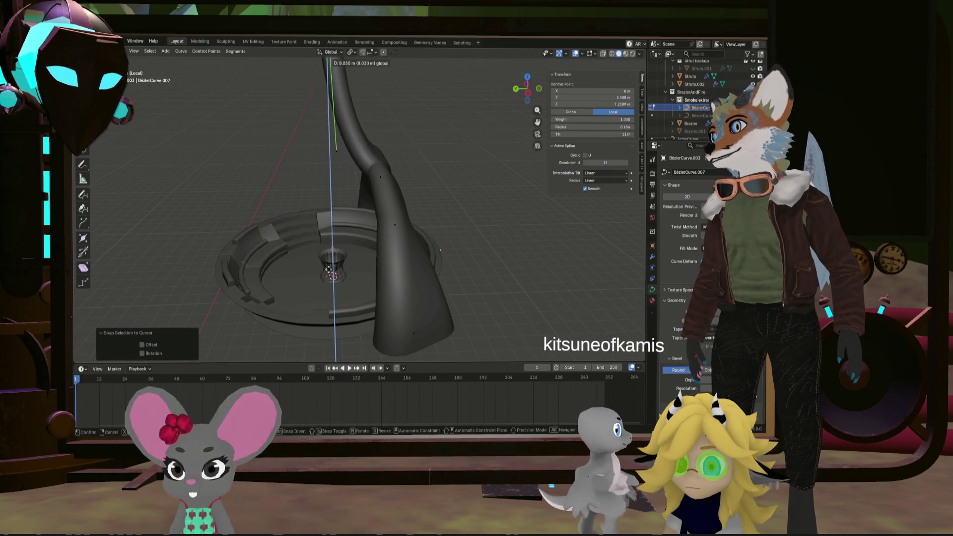
pyautogui.click(339, 130)
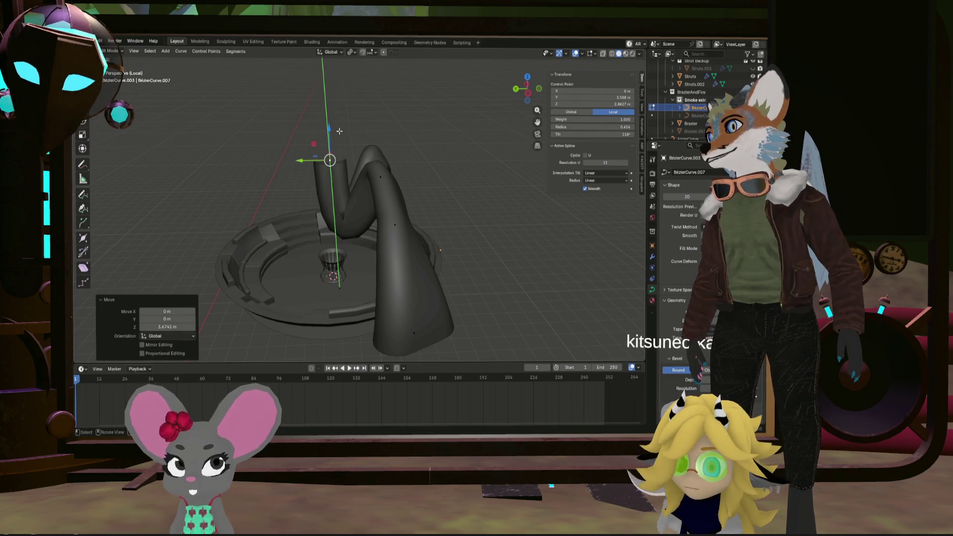
pyautogui.moveTo(339, 130); pyautogui.dragTo(387, 131, button='middle')
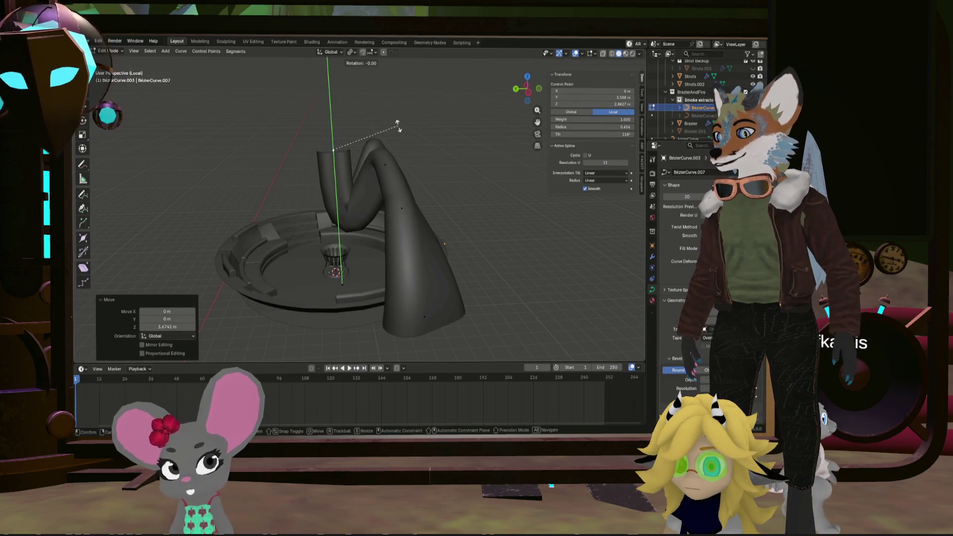